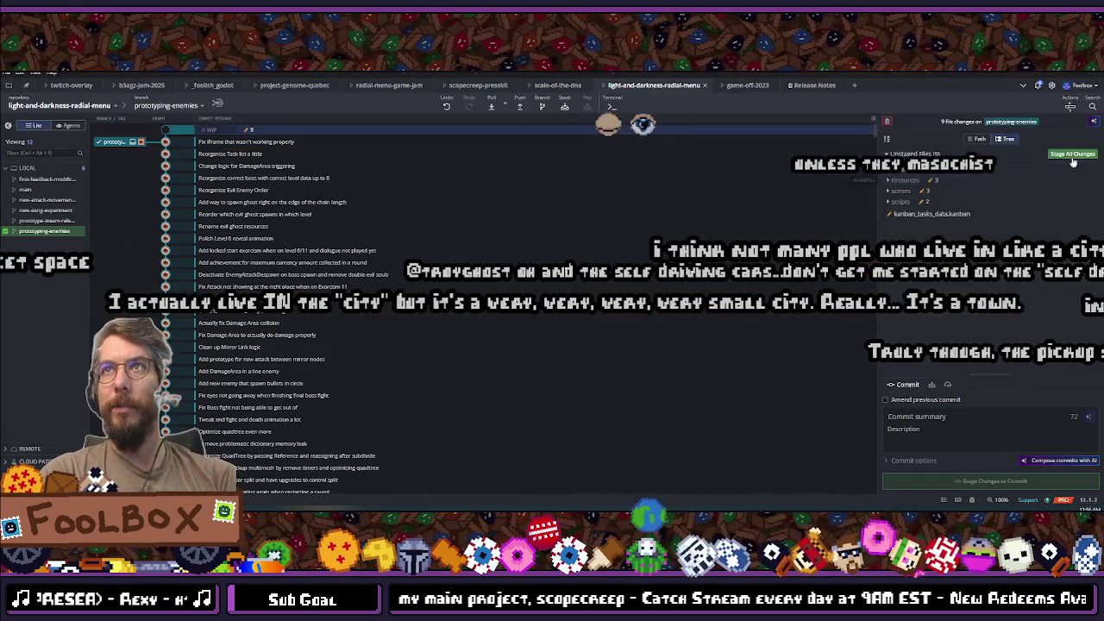
# Step: Type the commit summary 'Start prototyping enemies that spaw…' in GitKraken
pyautogui.click(920, 416)
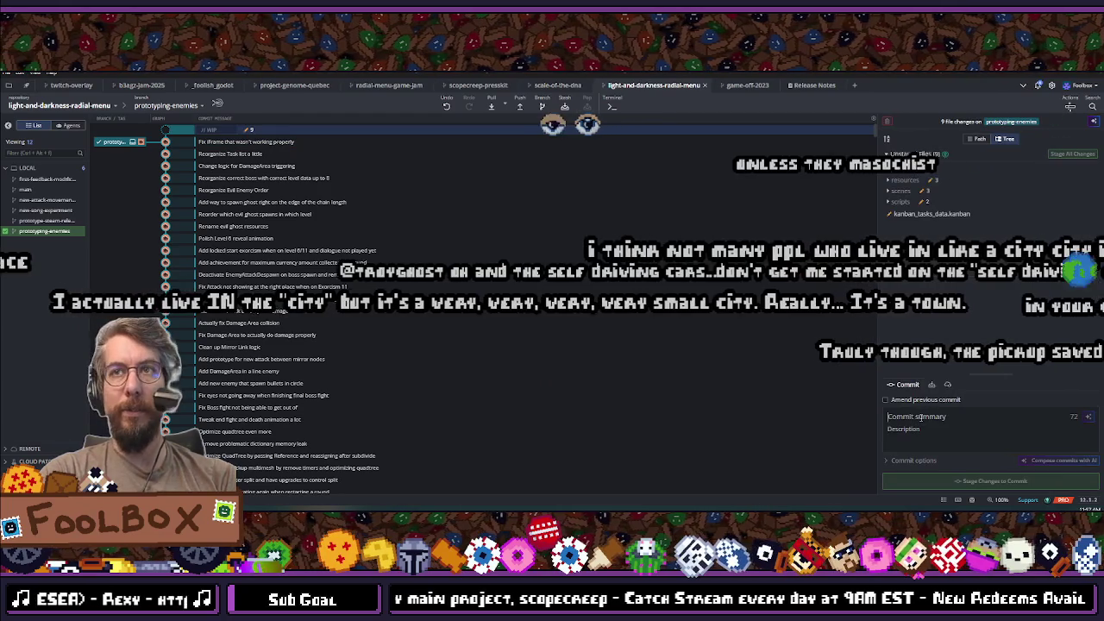
pyautogui.write('Start prototyping enm')
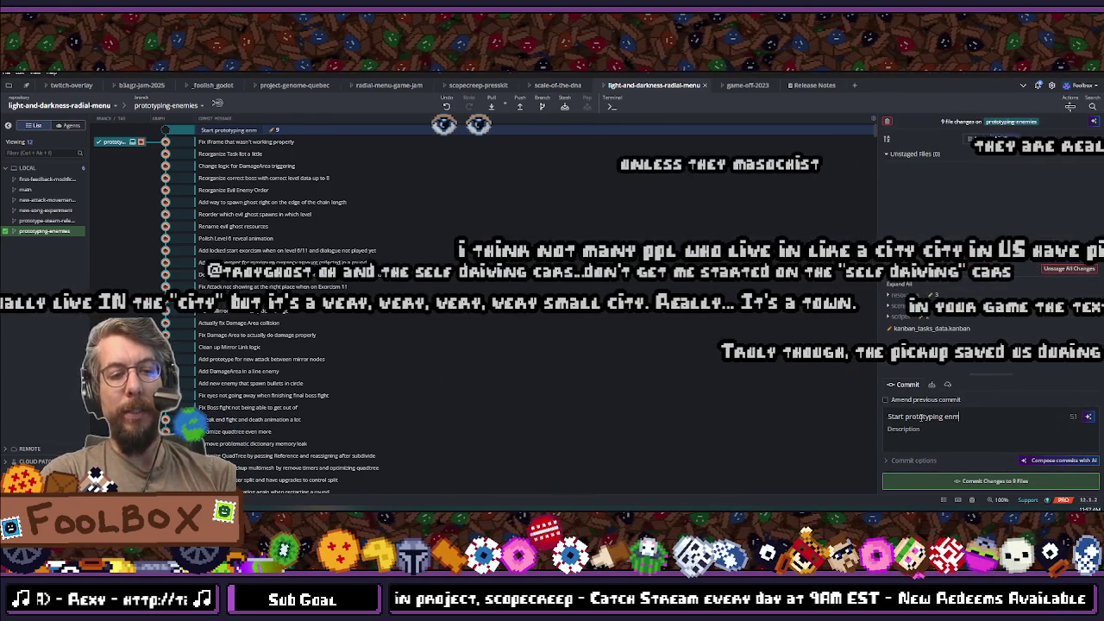
pyautogui.press('BackSpace')
pyautogui.write('emies that')
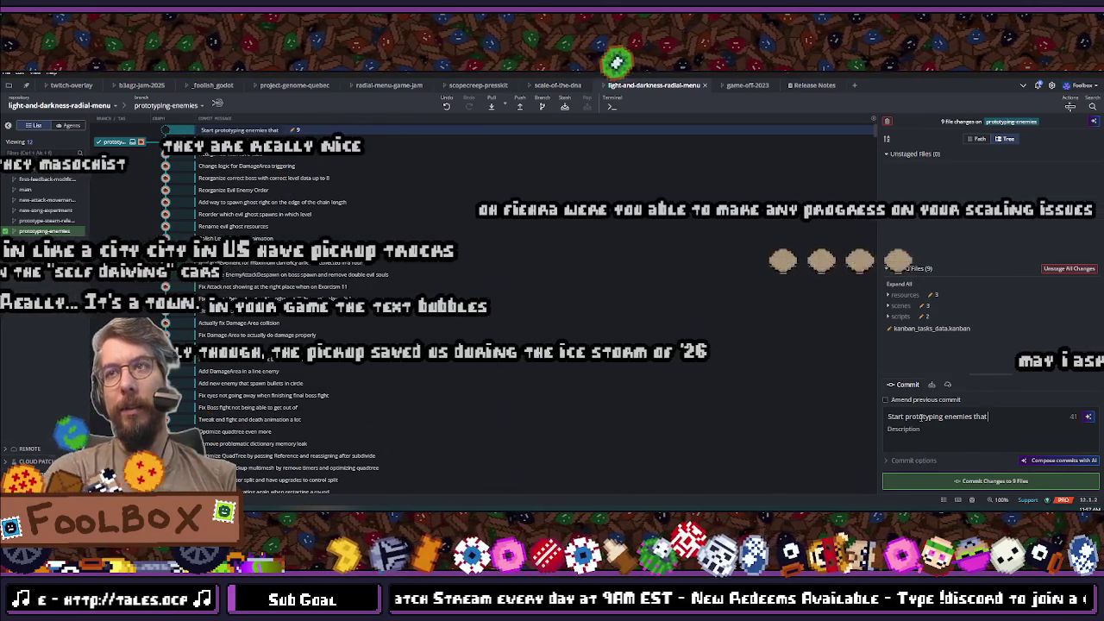
pyautogui.write('sa')
pyautogui.press('BackSpace')
pyautogui.write('paw')
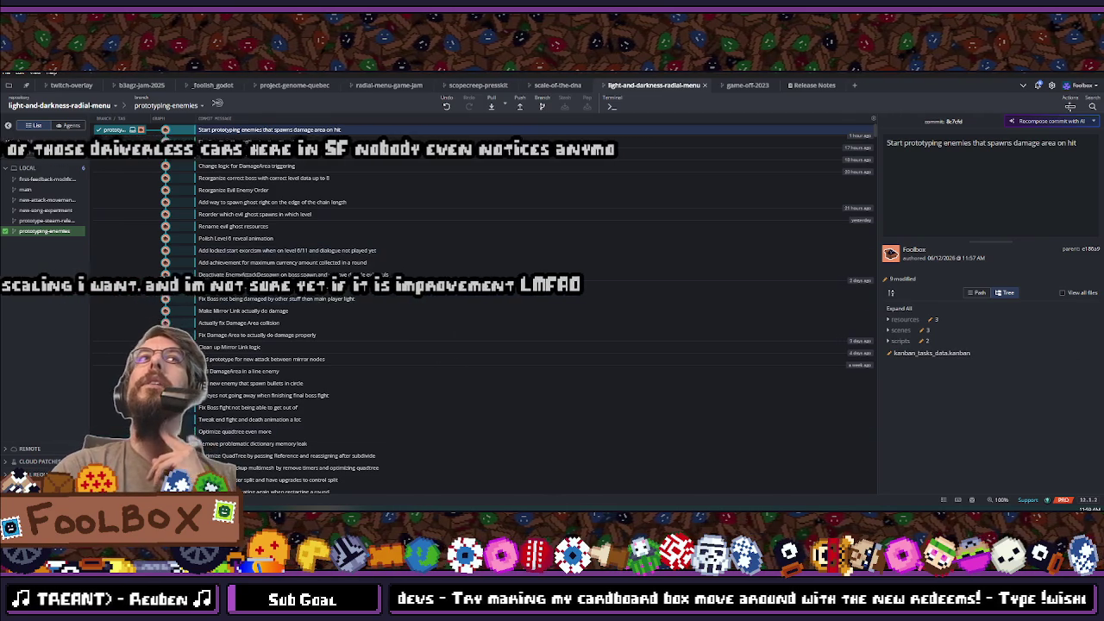
# Step: Switch from GitKraken back to the Godot editor with Alt+Tab
pyautogui.hotkey('alt', 'Tab')
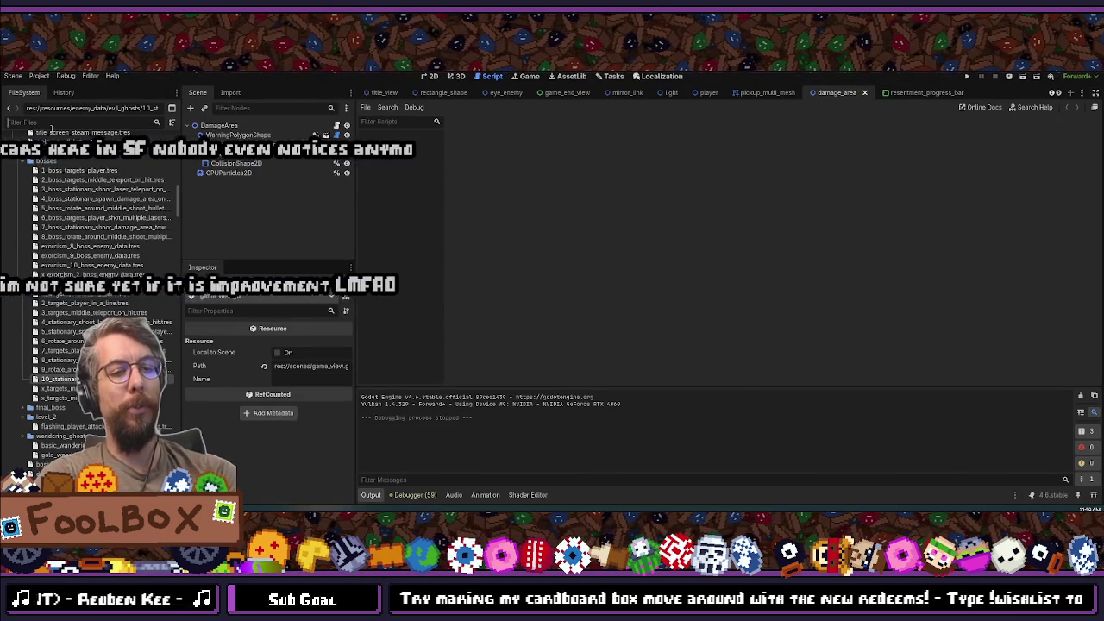
# Step: Filter the FileSystem for cutscene_controller and open cutscene_controller.tscn
pyautogui.click(52, 123)
pyautogui.write('cuts')
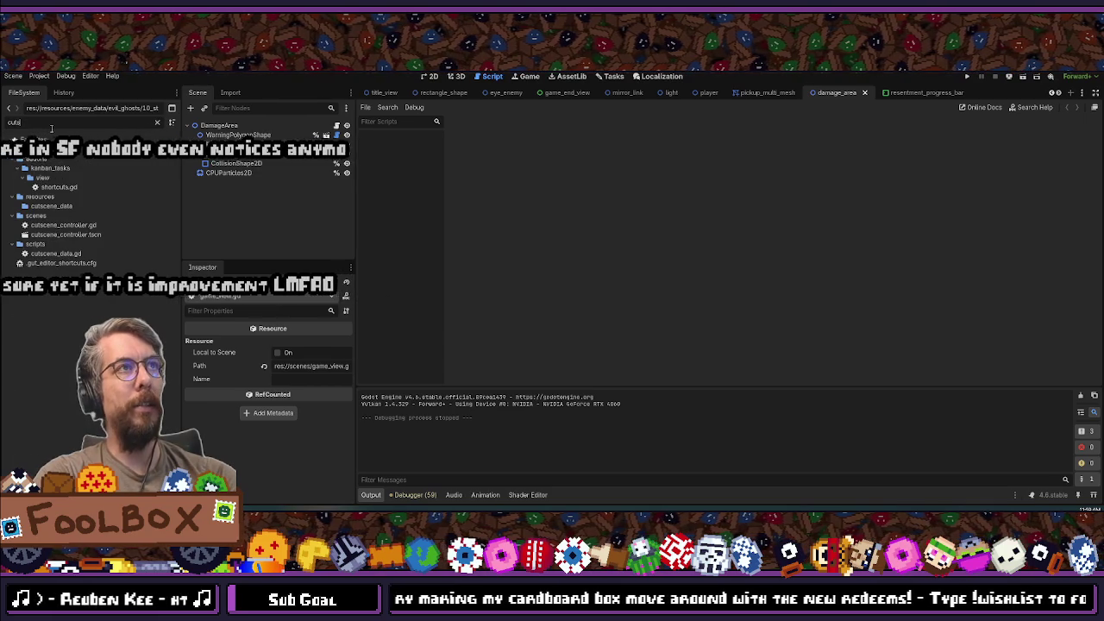
pyautogui.write('cene_controller')
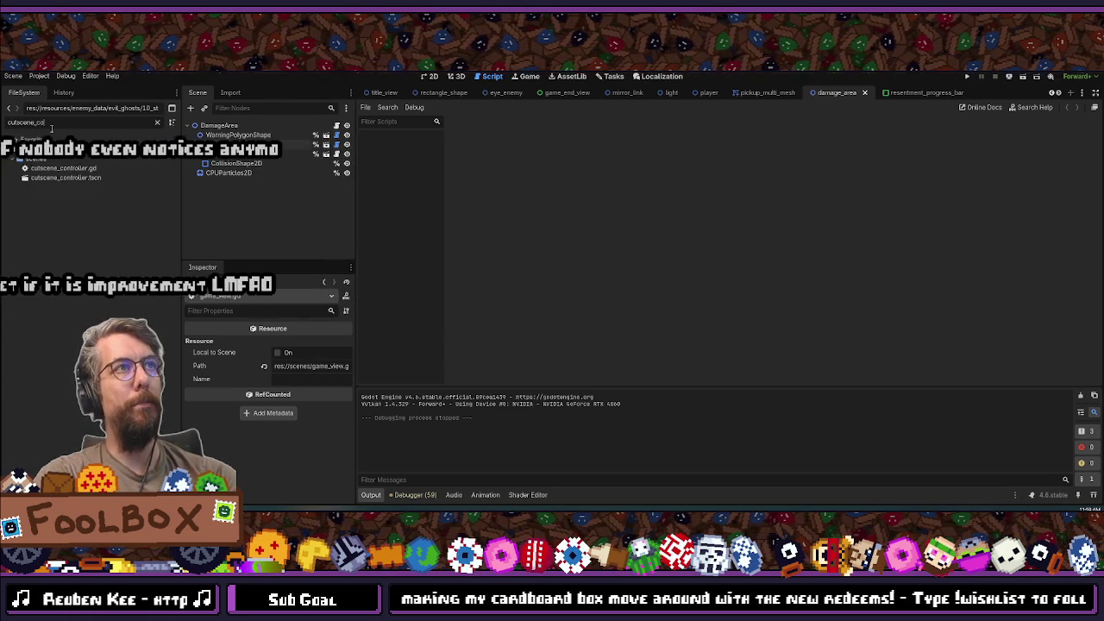
pyautogui.doubleClick(58, 177)
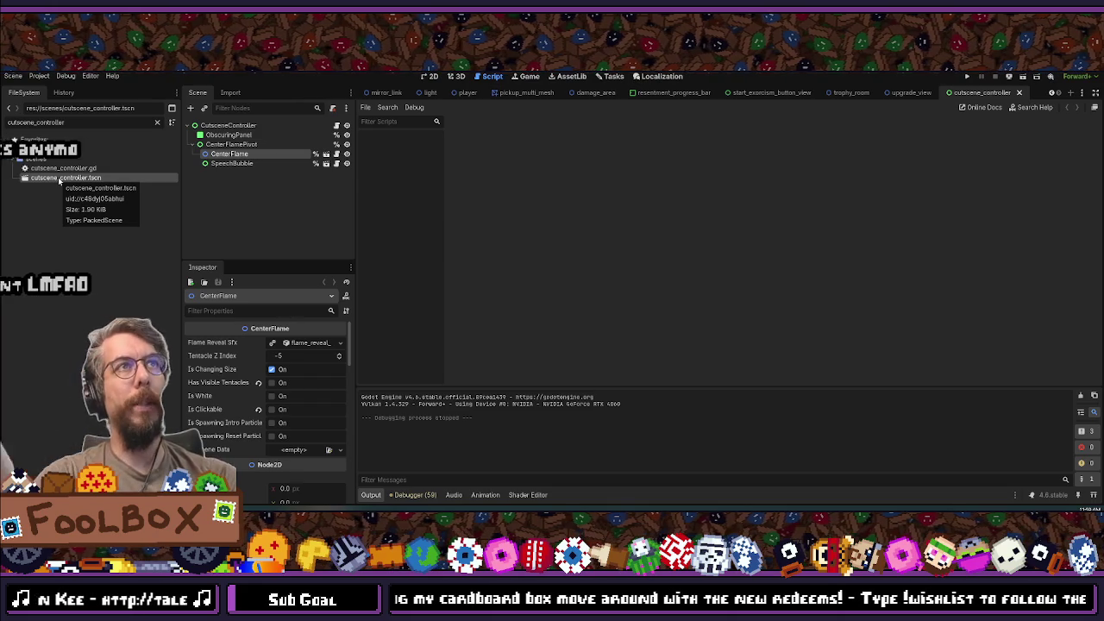
# Step: Inspect the SpeechBubble node in the 2D view, then run the project
pyautogui.click(232, 126)
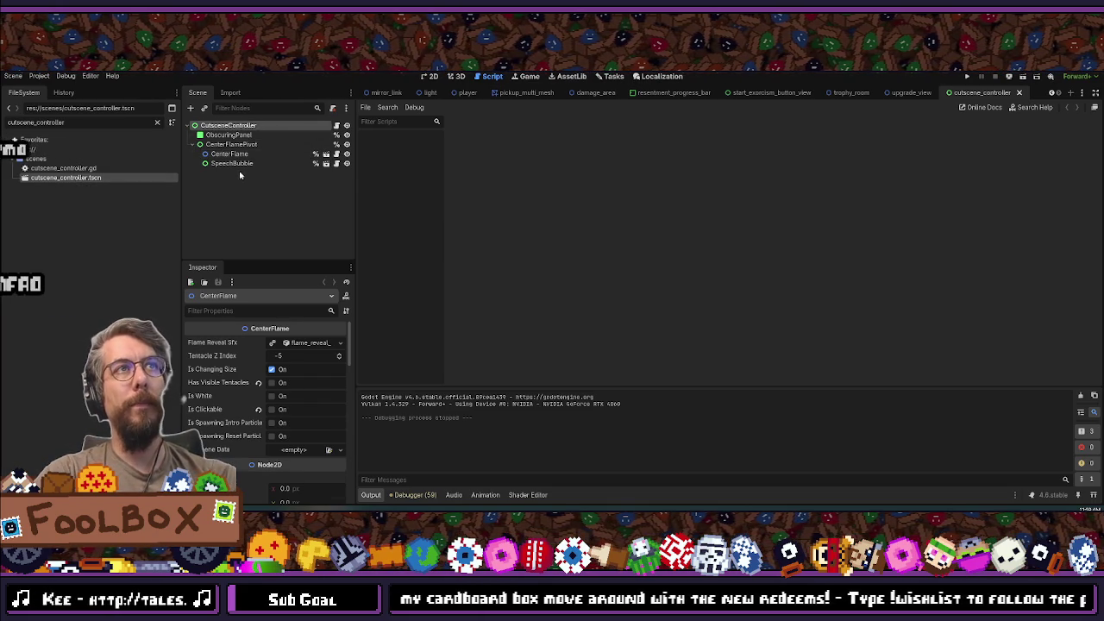
pyautogui.click(431, 76)
pyautogui.scroll(5, 604, 241)
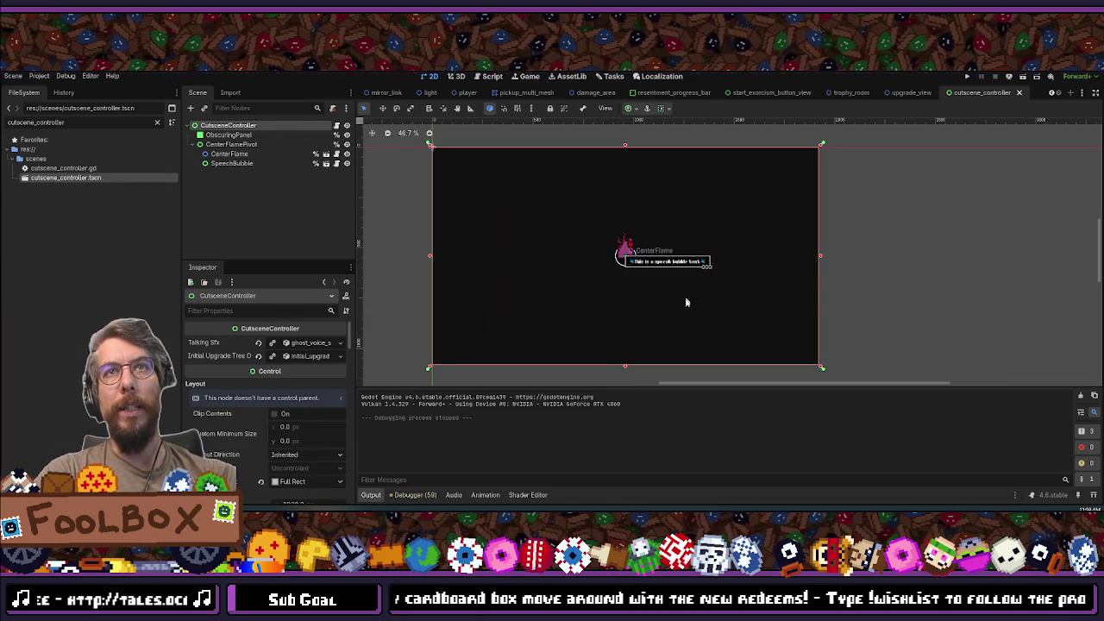
pyautogui.scroll(2, 742, 242)
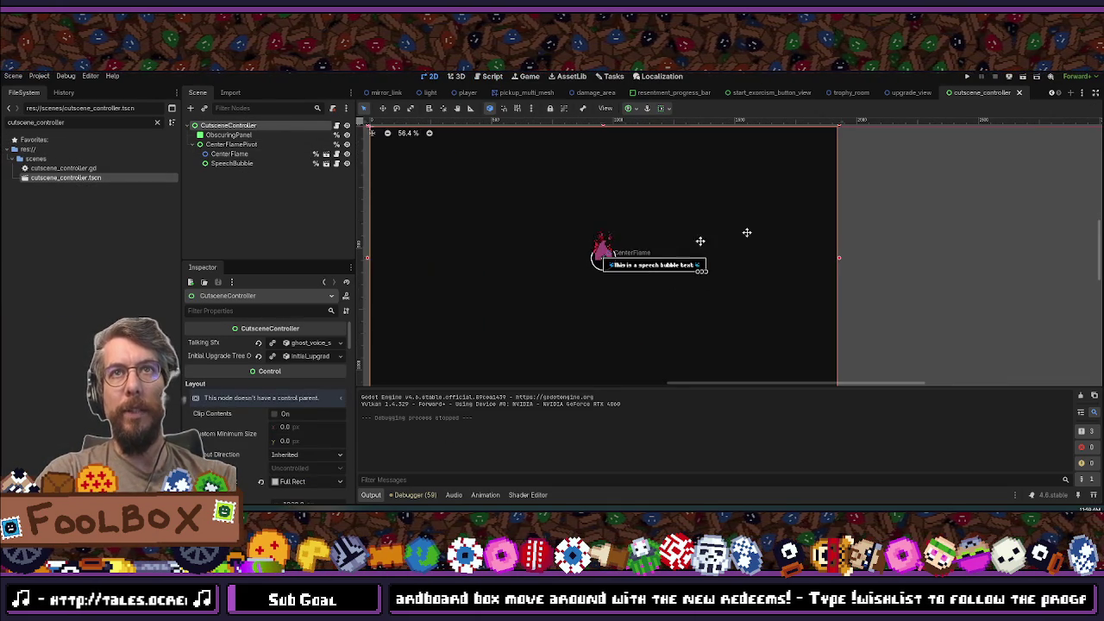
pyautogui.click(226, 164)
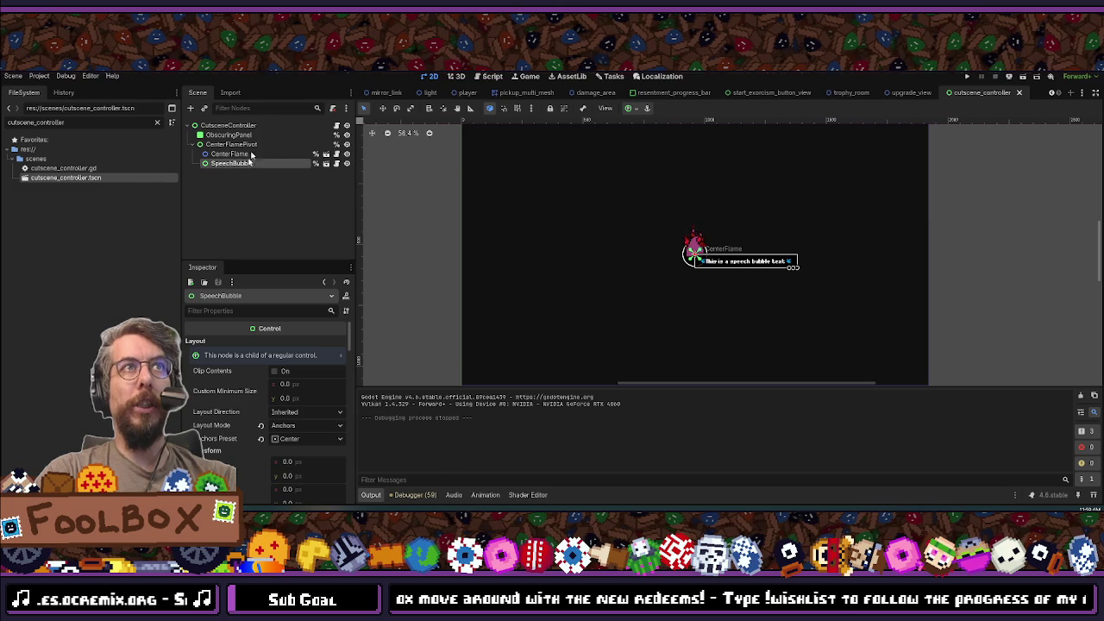
pyautogui.scroll(6, 713, 263)
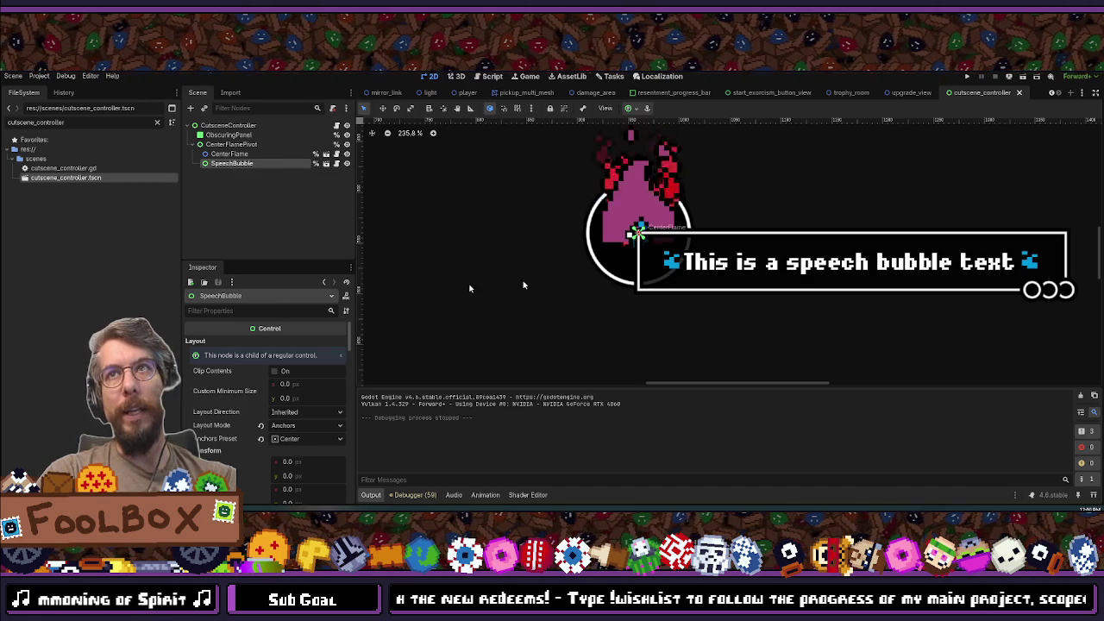
pyautogui.scroll(-3, 596, 254)
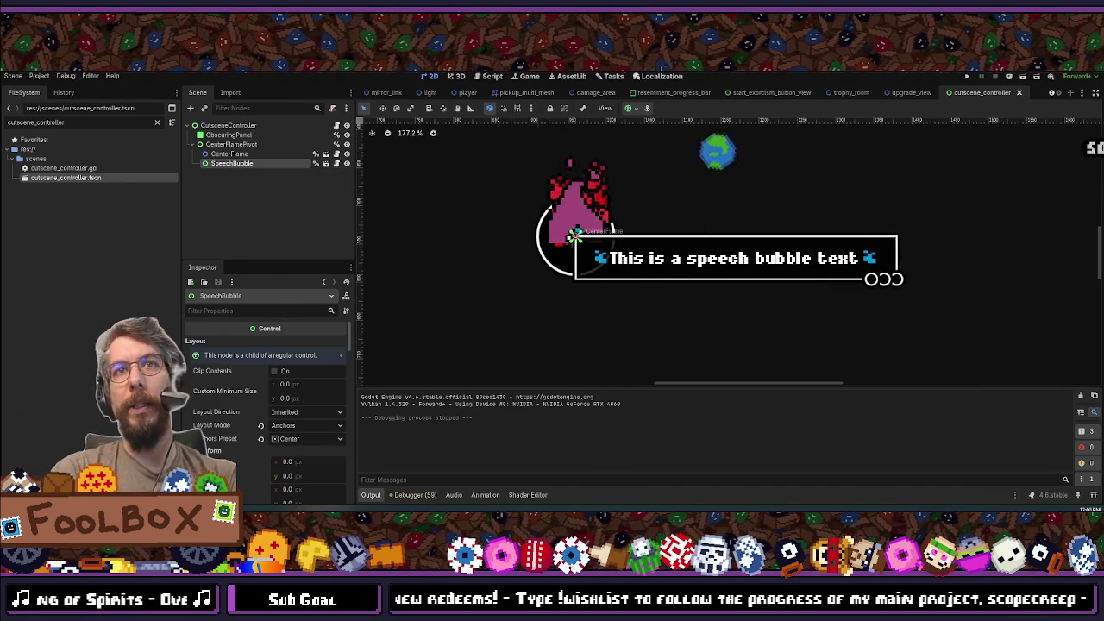
pyautogui.click(968, 76)
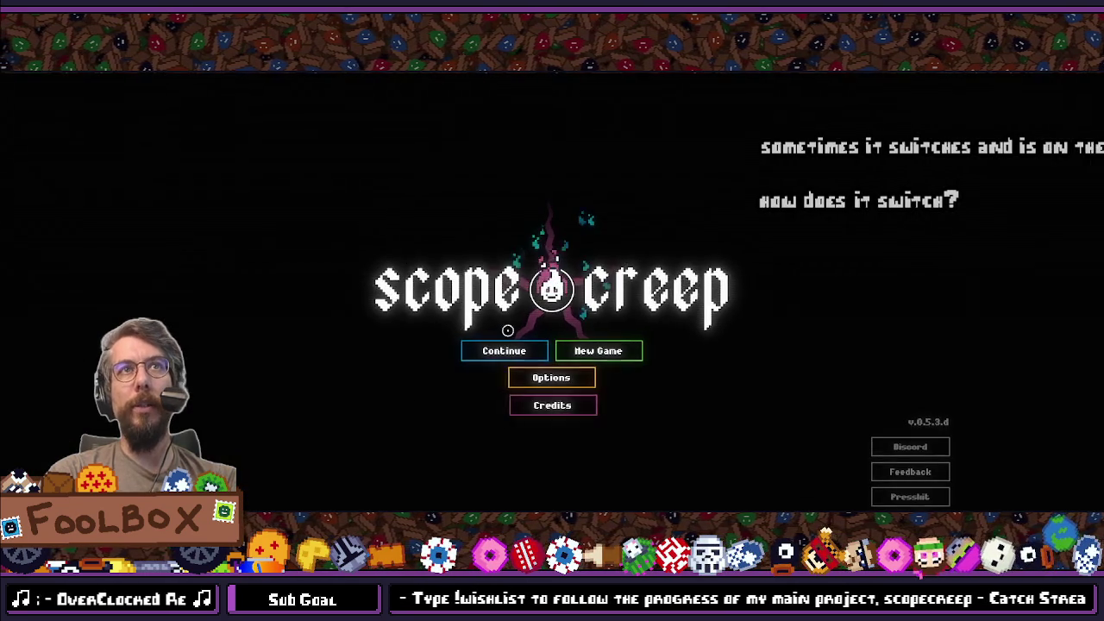
# Step: Continue the saved scopecreep game to the upgrade tree, then close the game
pyautogui.click(492, 343)
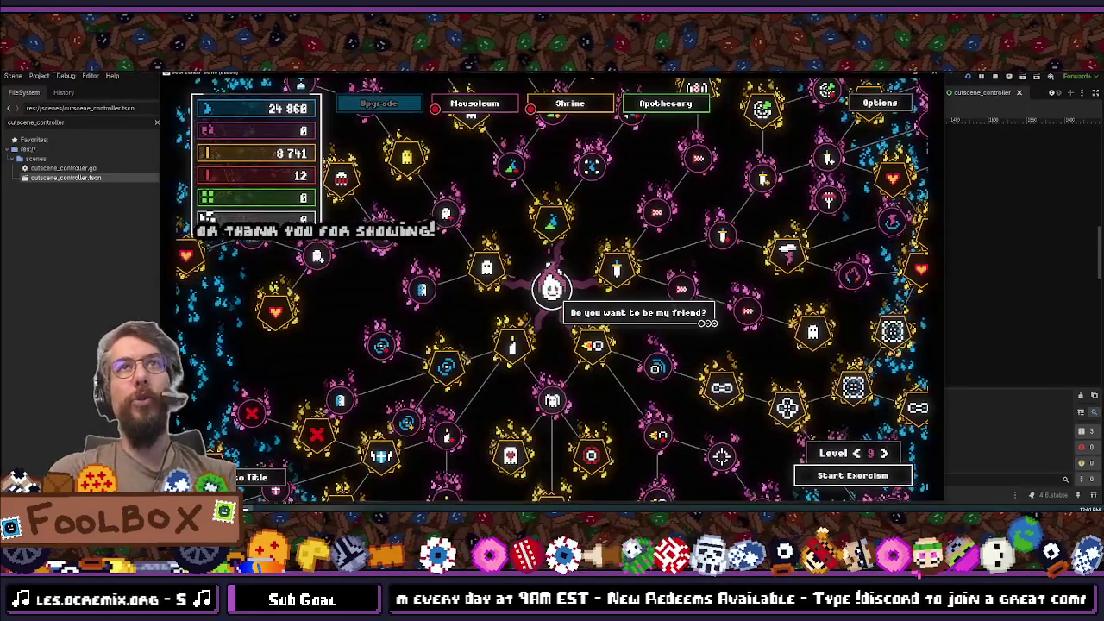
pyautogui.click(939, 75)
# Step: Search the FileSystem for dialogue and dialogue_data files
pyautogui.doubleClick(56, 122)
pyautogui.write('dial')
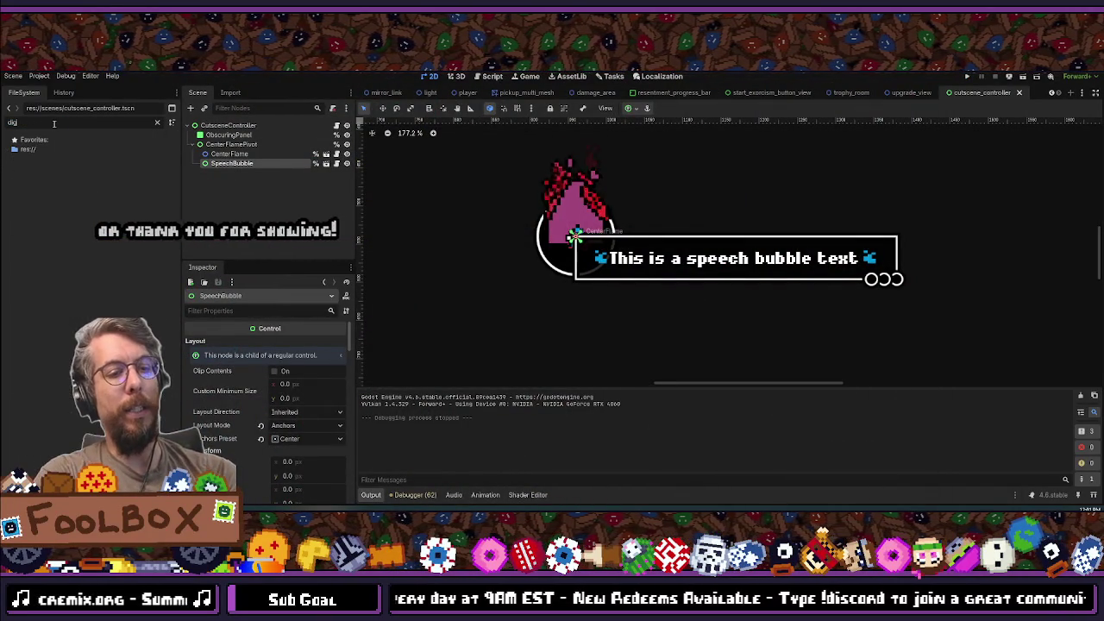
pyautogui.press('BackSpace')
pyautogui.press('BackSpace')
pyautogui.press('BackSpace')
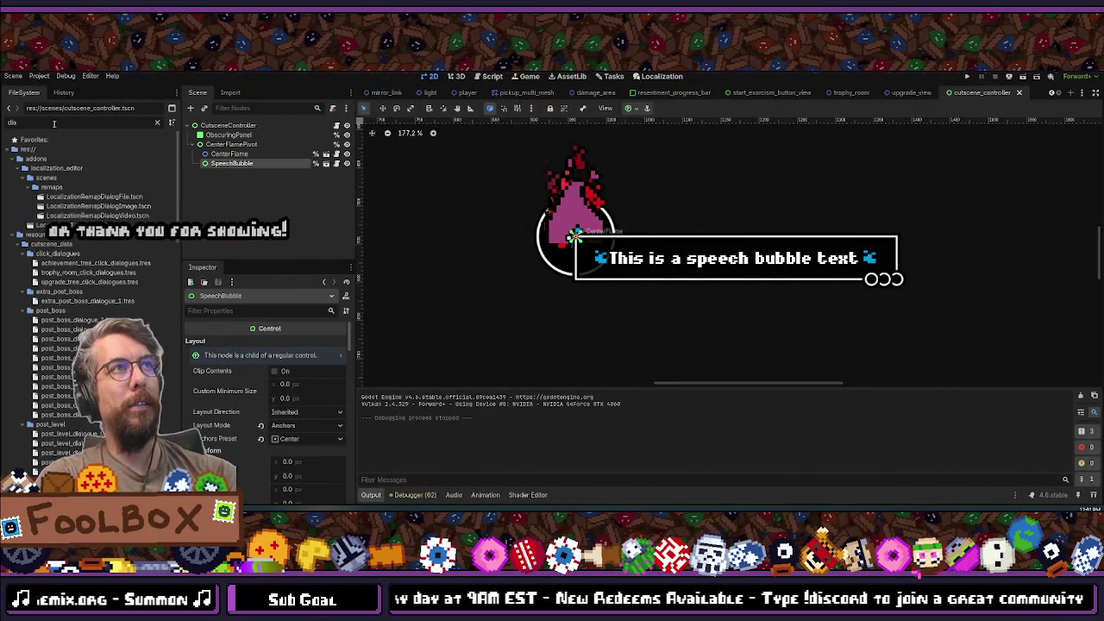
pyautogui.write('dialogue_da')
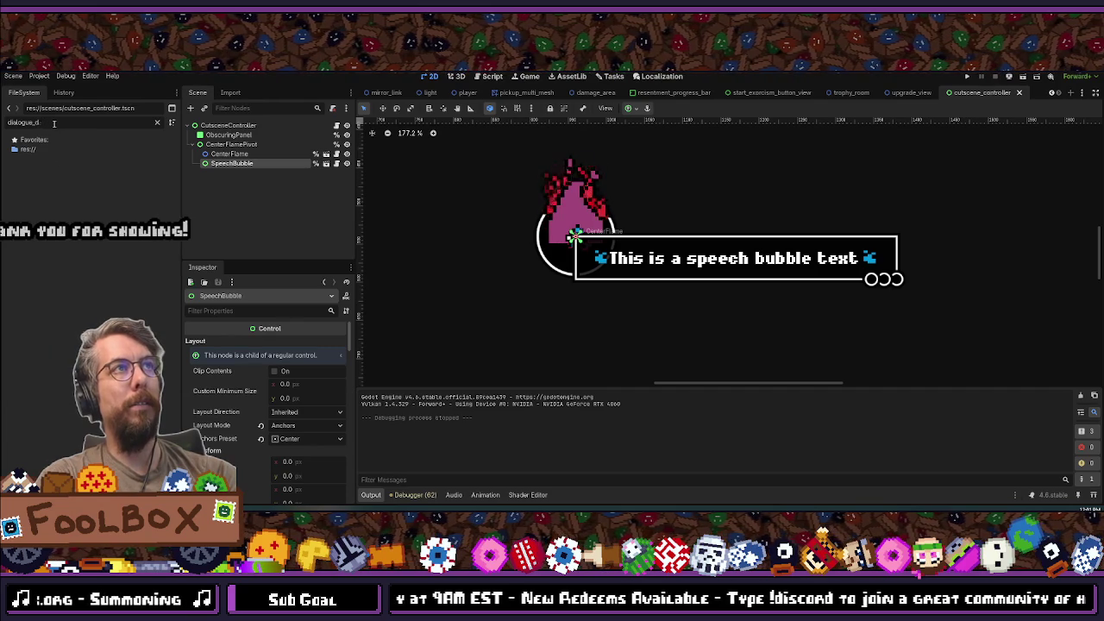
pyautogui.press('Left')
pyautogui.press('Left')
pyautogui.press('Left')
pyautogui.press('BackSpace')
pyautogui.press('BackSpace')
pyautogui.press('BackSpace')
pyautogui.write('ta')
pyautogui.scroll(-10, 91, 289)
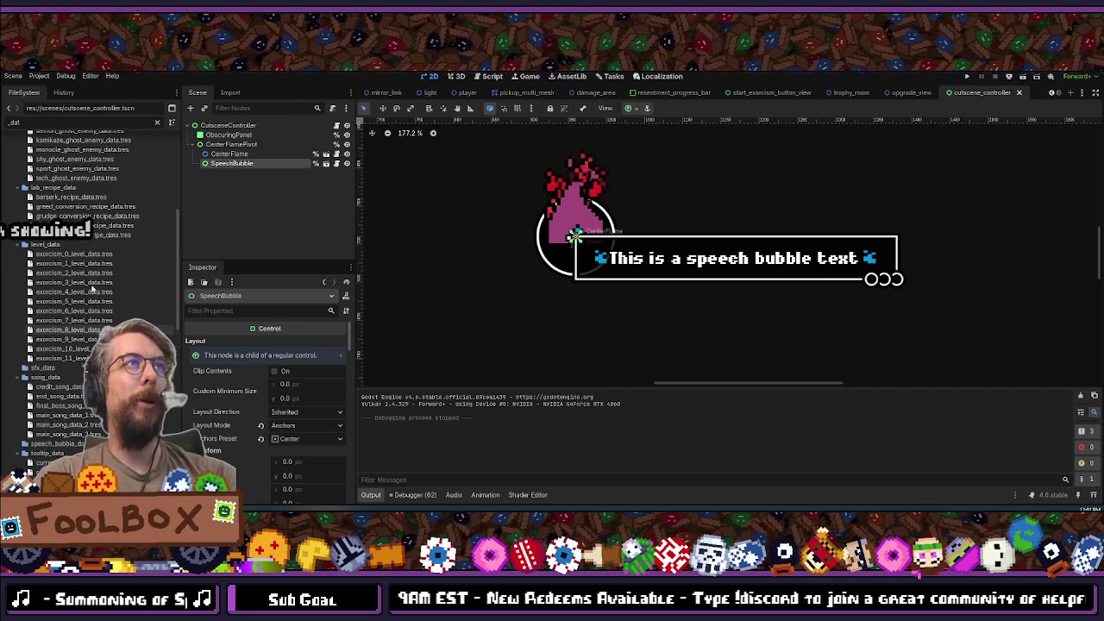
# Step: Filter for 'speed' files and open speech_bubble_data.gd in the external editor
pyautogui.press('BackSpace')
pyautogui.press('BackSpace')
pyautogui.press('BackSpace')
pyautogui.write('speech')
pyautogui.press('BackSpace')
pyautogui.press('BackSpace')
pyautogui.write('d')
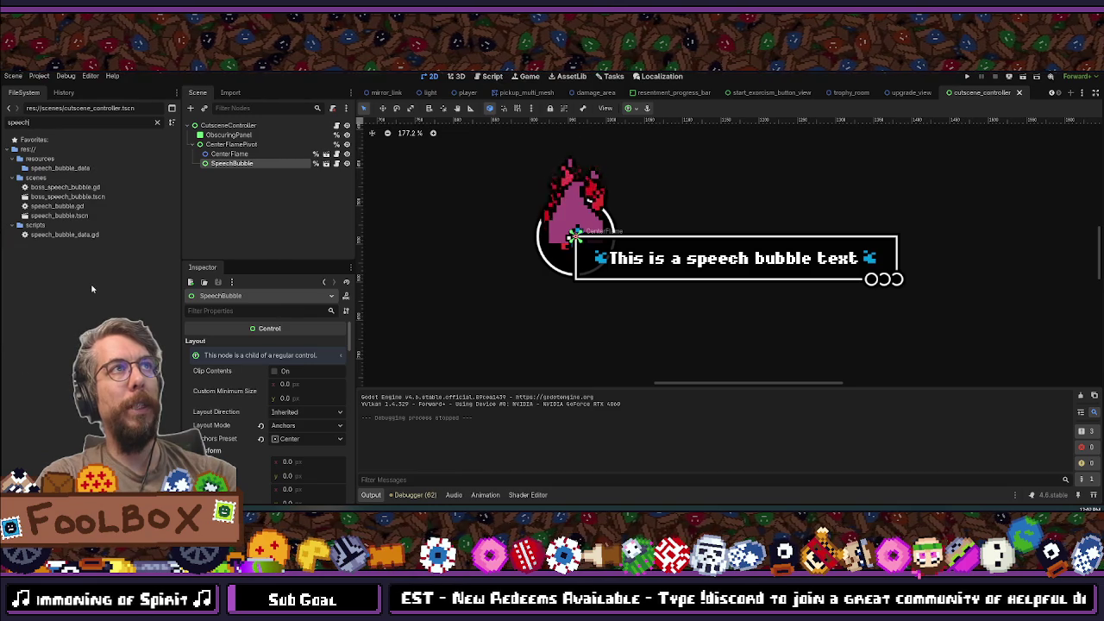
pyautogui.doubleClick(60, 238)
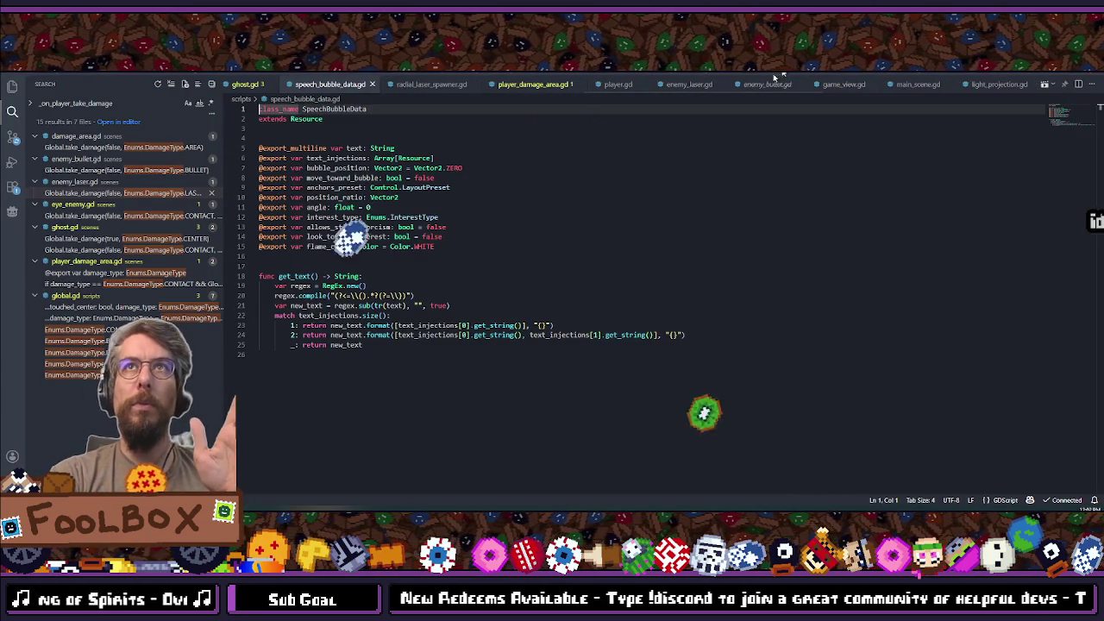
# Step: Review the text_injections, text and bubble_position fields of speech_bubble_data.gd, then return to Godot
pyautogui.moveTo(508, 375)
pyautogui.mouseDown()
pyautogui.moveTo(419, 295)
pyautogui.moveTo(259, 108)
pyautogui.mouseUp()
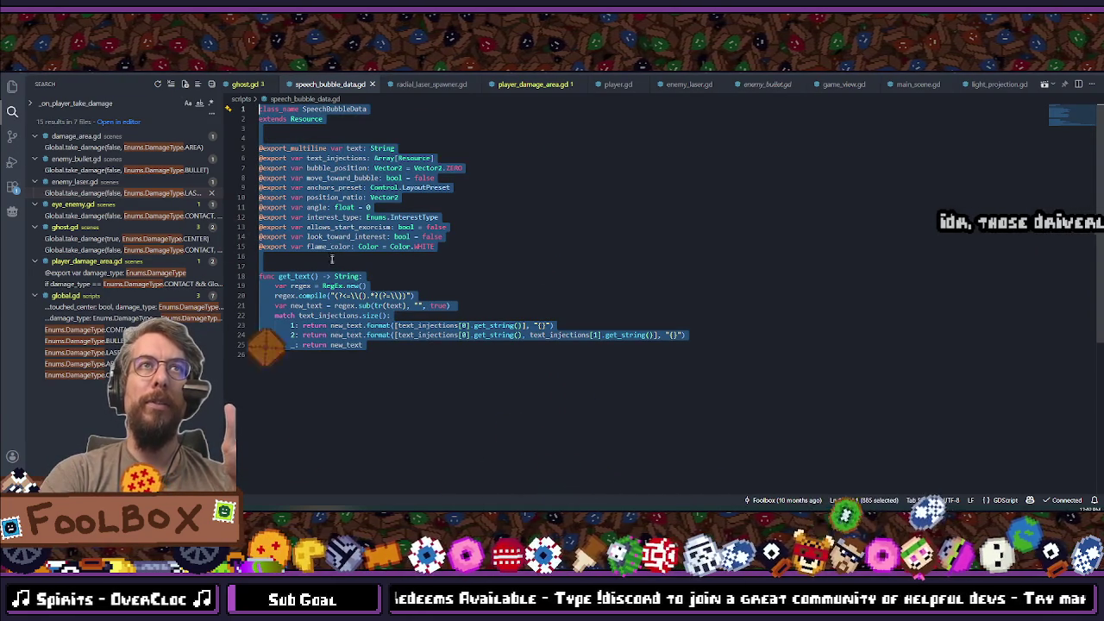
pyautogui.doubleClick(336, 159)
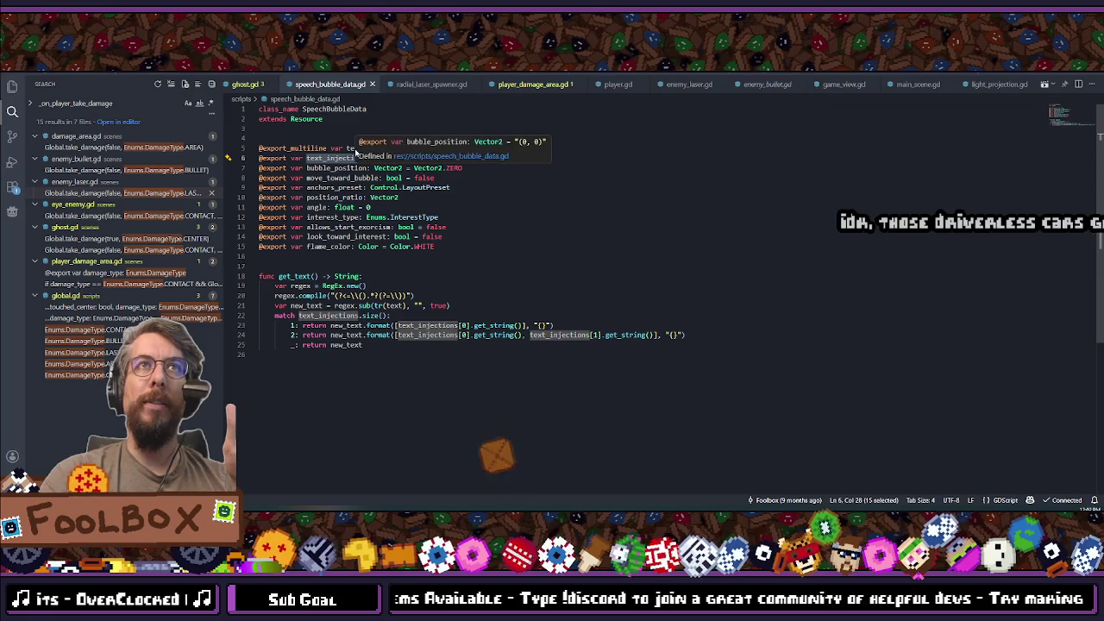
pyautogui.doubleClick(354, 148)
pyautogui.doubleClick(328, 168)
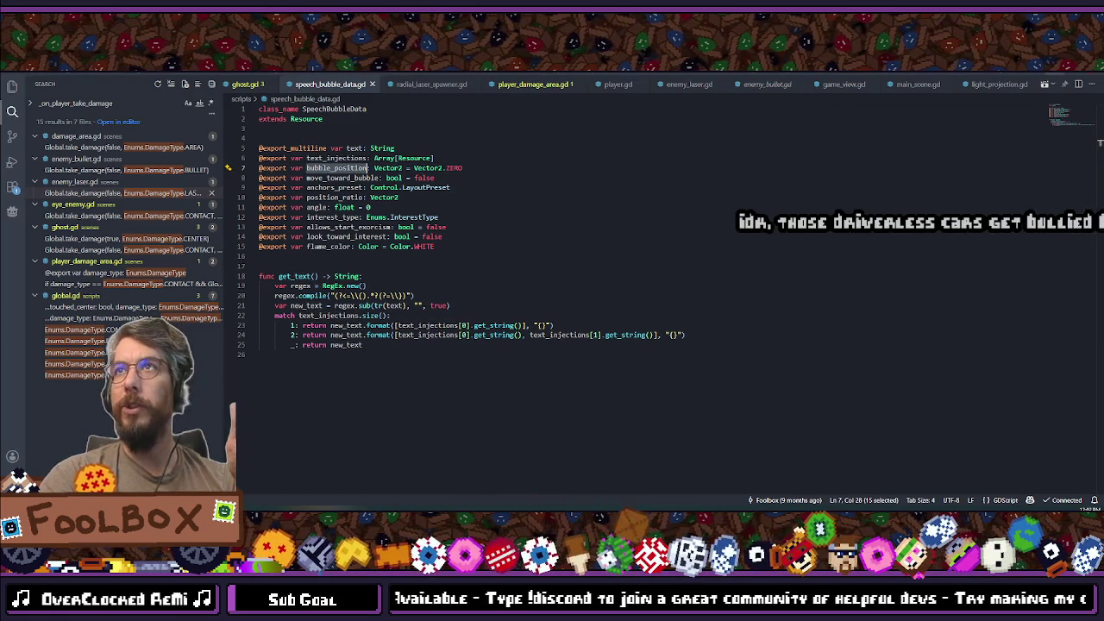
pyautogui.hotkey('alt', 'Tab')
# Step: Filter the FileSystem for dialogue files and load post_boss_3_dialogue_2.tres in the Inspector
pyautogui.doubleClick(58, 126)
pyautogui.write('dialogues')
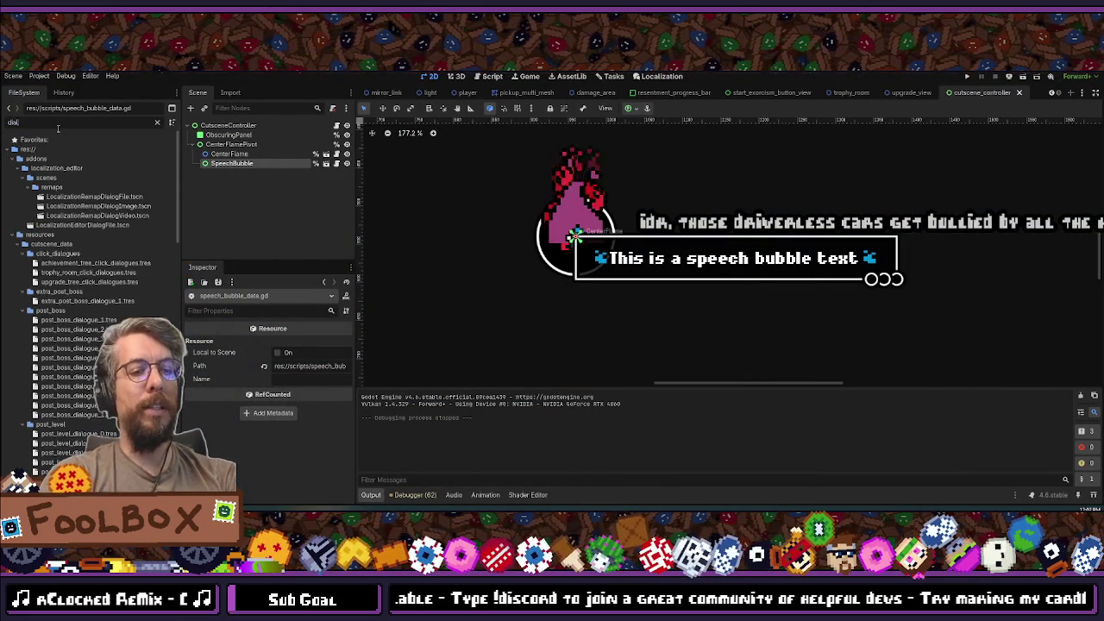
pyautogui.press('BackSpace')
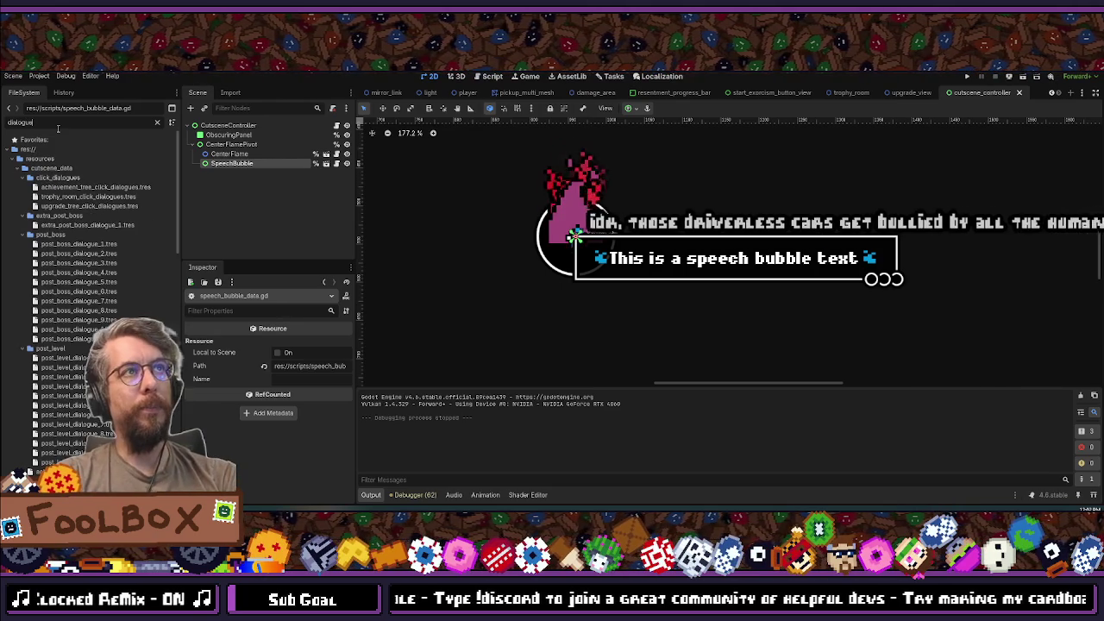
pyautogui.scroll(-5, 89, 229)
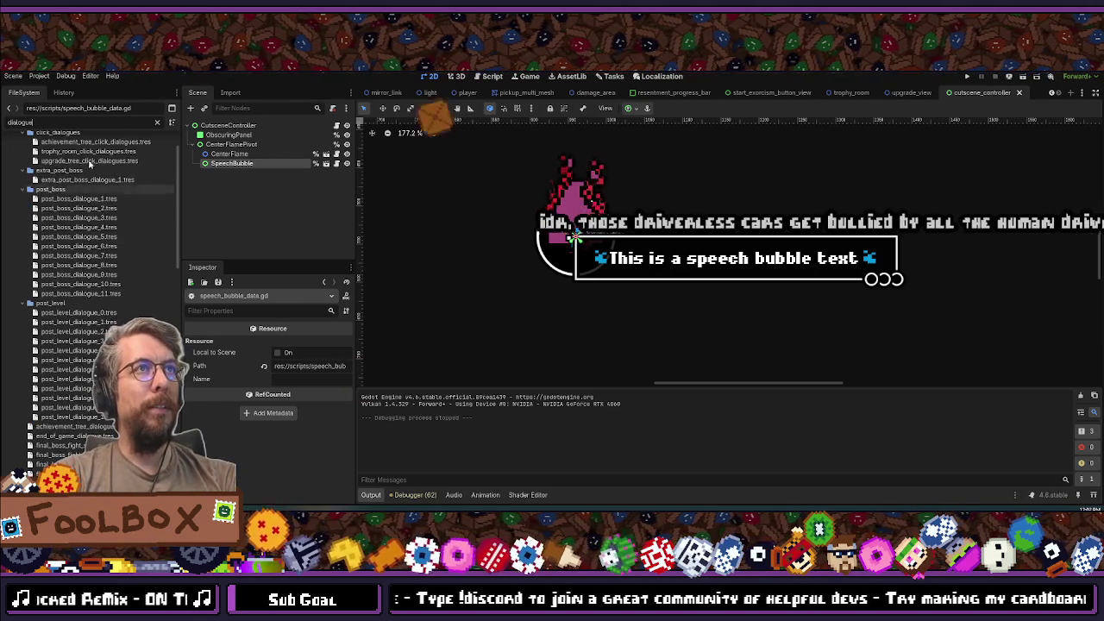
pyautogui.scroll(-7, 69, 222)
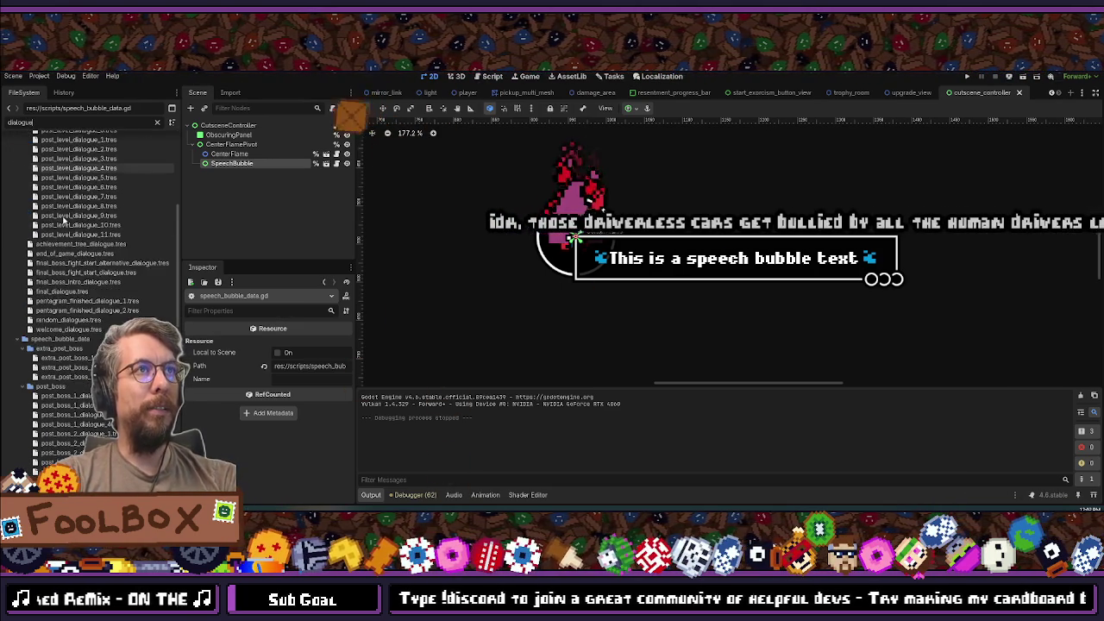
pyautogui.scroll(-5, 65, 221)
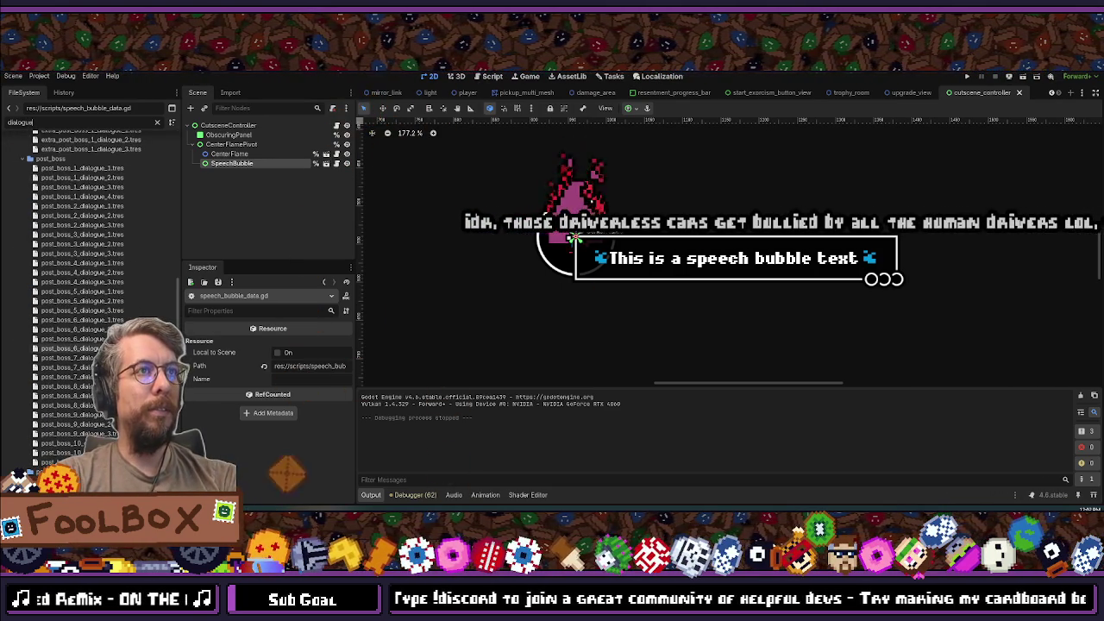
pyautogui.click(85, 245)
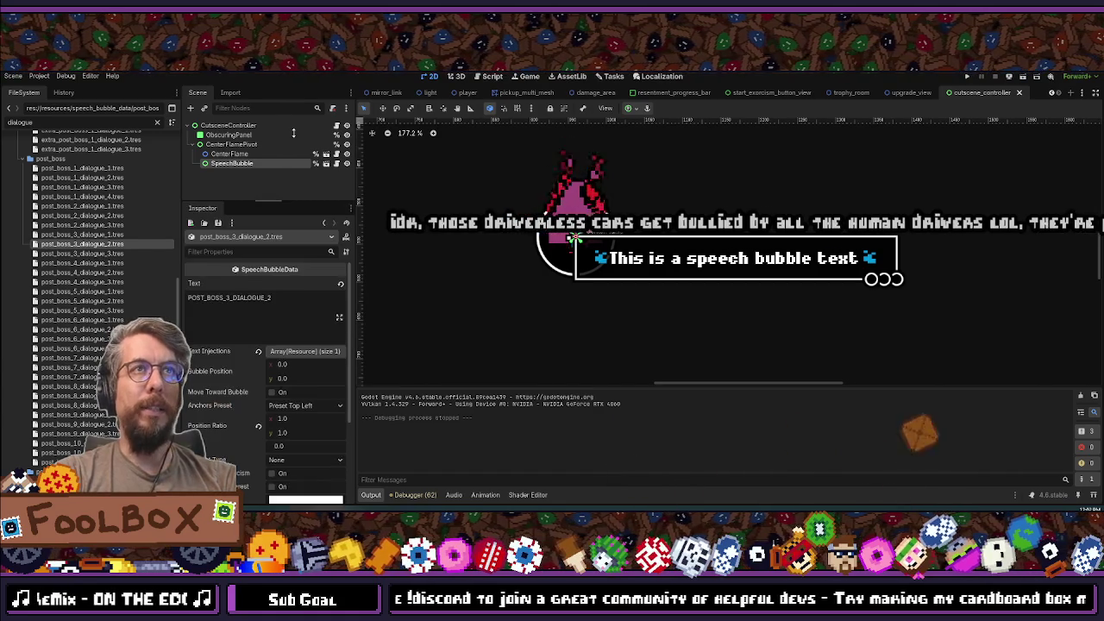
pyautogui.doubleClick(231, 299)
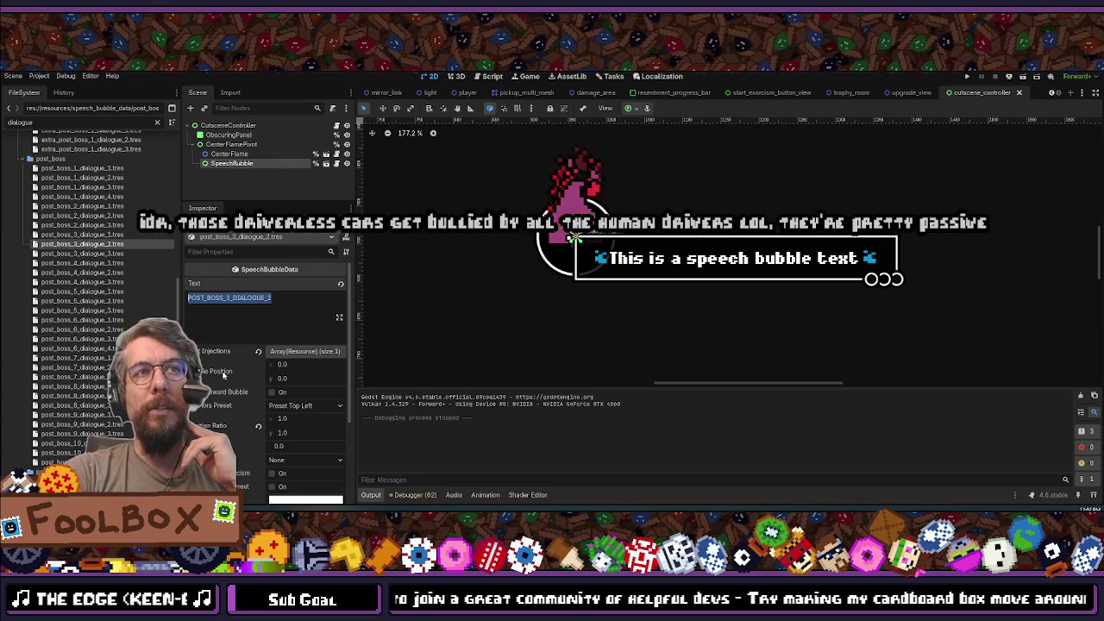
pyautogui.click(293, 407)
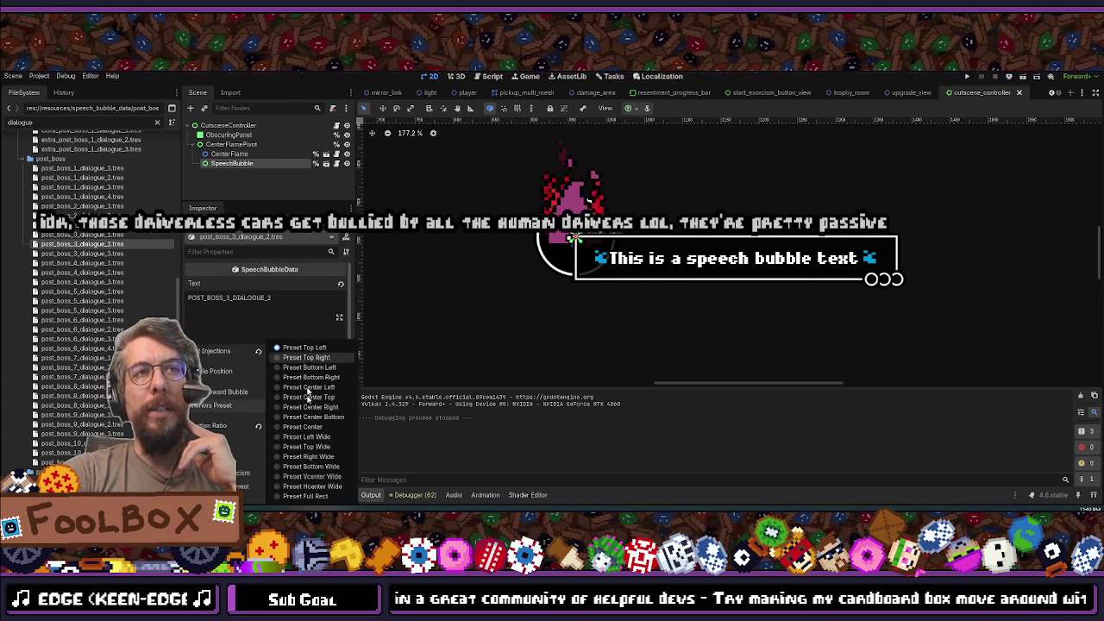
pyautogui.press('Escape')
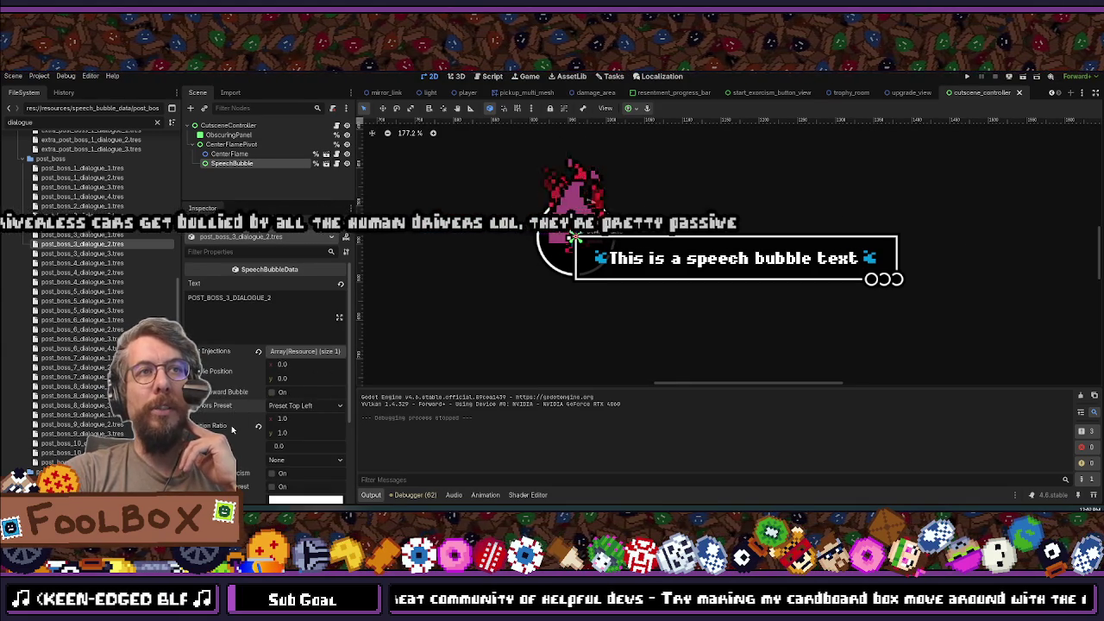
pyautogui.scroll(-2, 231, 428)
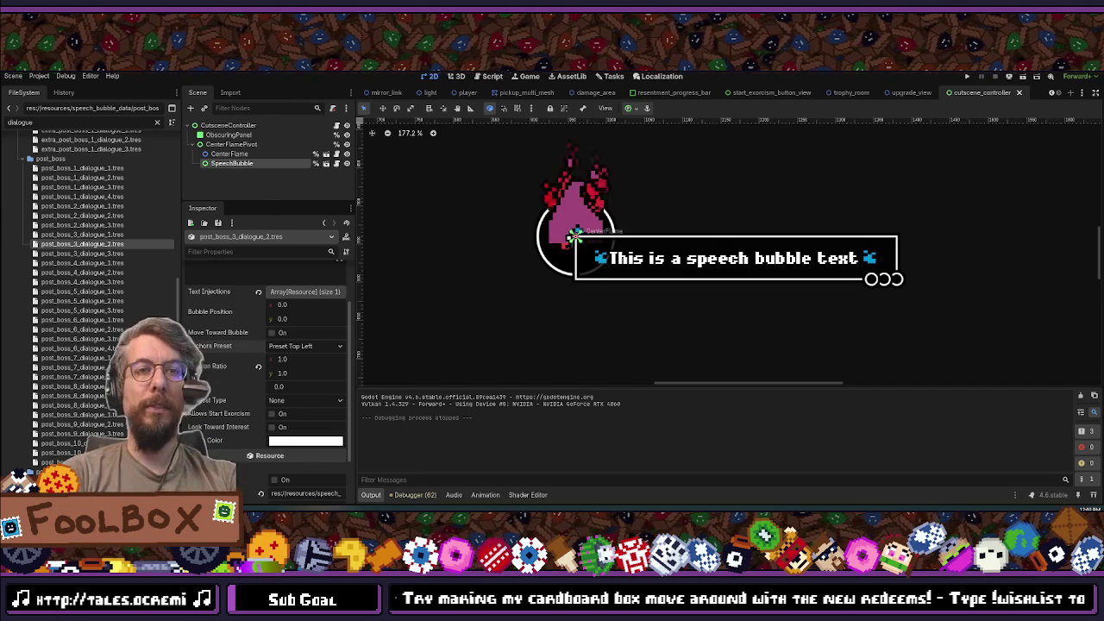
# Step: Quick-open 'descript' to bring up upgrade_description_view.tscn
pyautogui.hotkey('alt', 'shift', 'o')
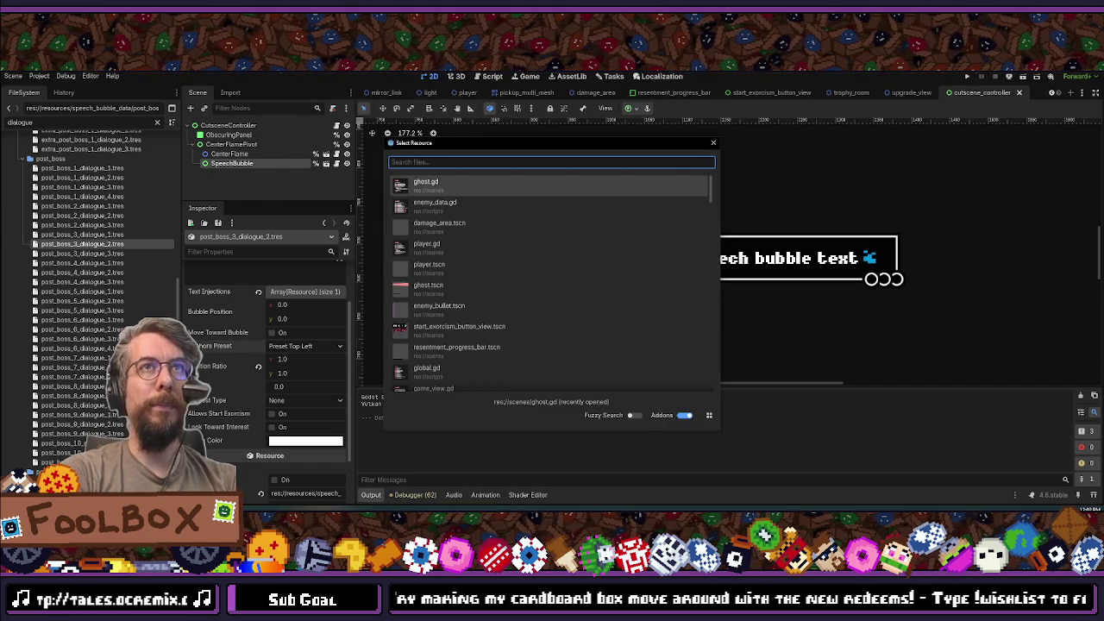
pyautogui.write('descript')
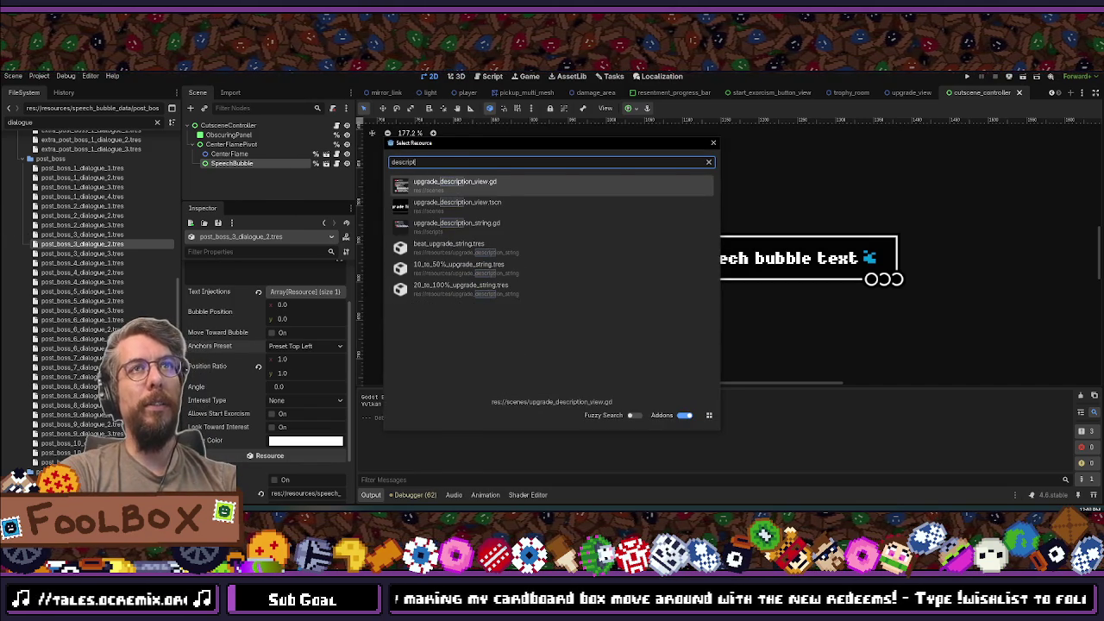
pyautogui.press('Escape')
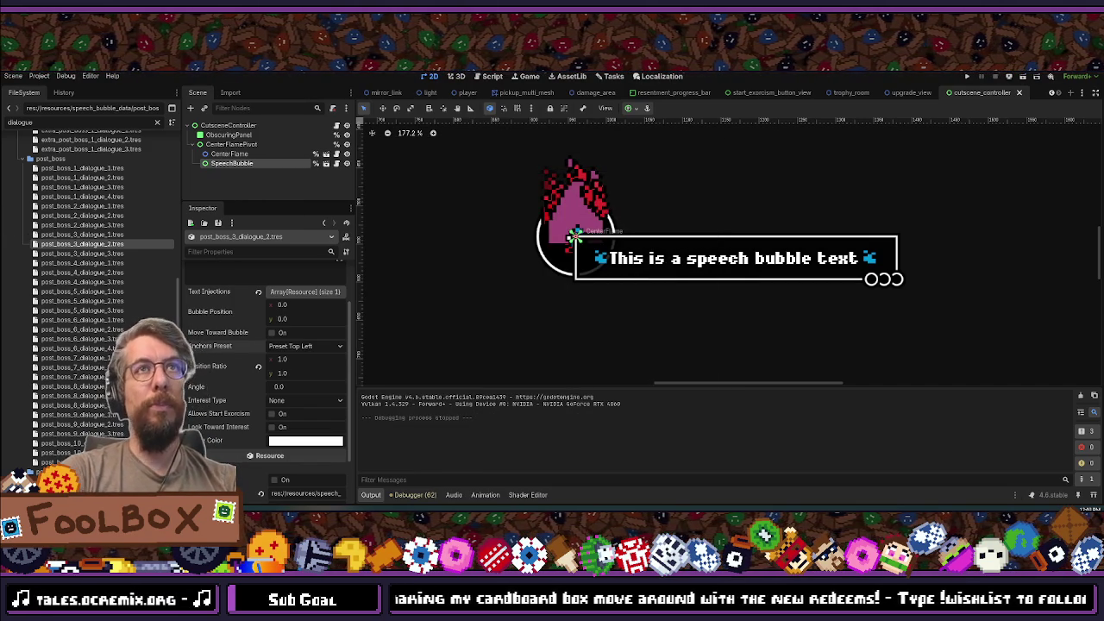
pyautogui.scroll(-5, 562, 288)
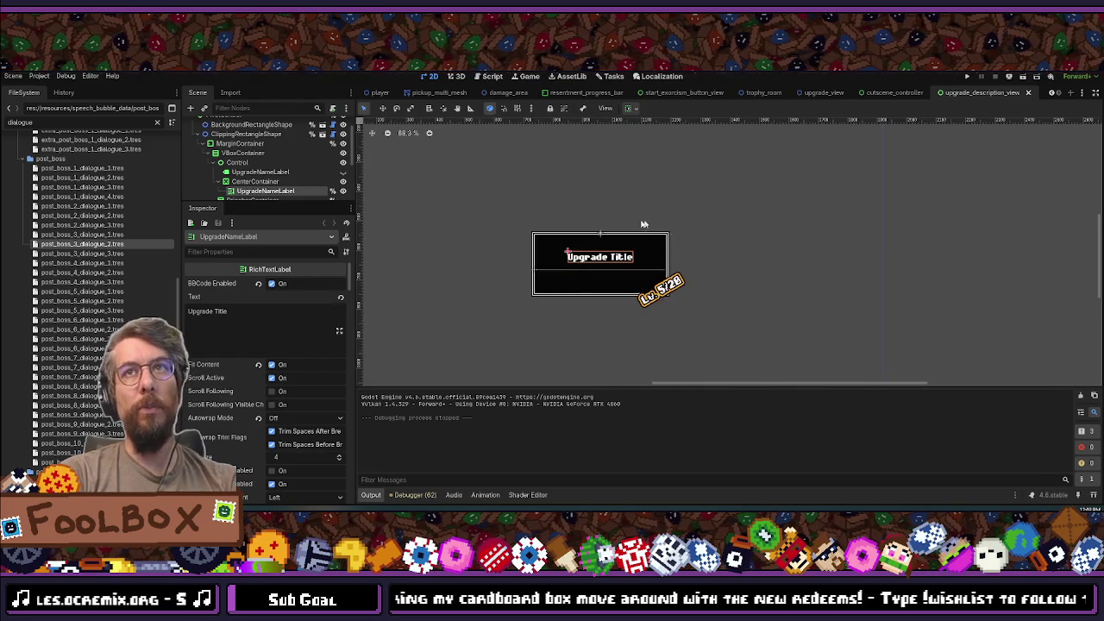
# Step: Frame the upgrade panel in the 2D view and run the project, triggering the CurrencyString parser error
pyautogui.moveTo(643, 224); pyautogui.dragTo(580, 147)
pyautogui.scroll(1, 517, 172)
pyautogui.moveTo(497, 168); pyautogui.dragTo(542, 268)
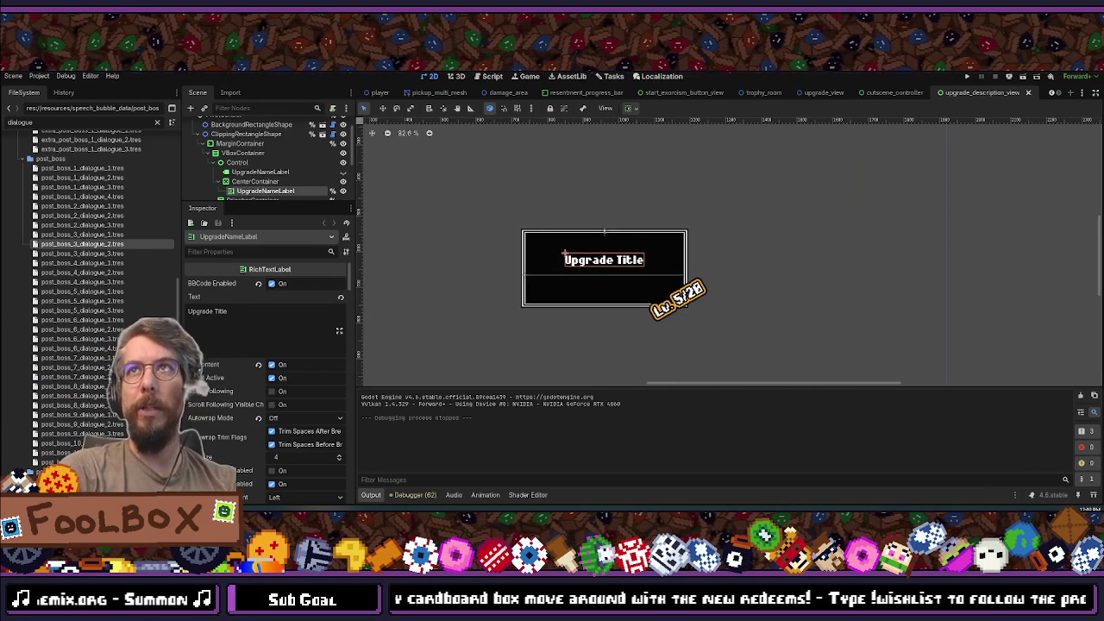
pyautogui.click(981, 76)
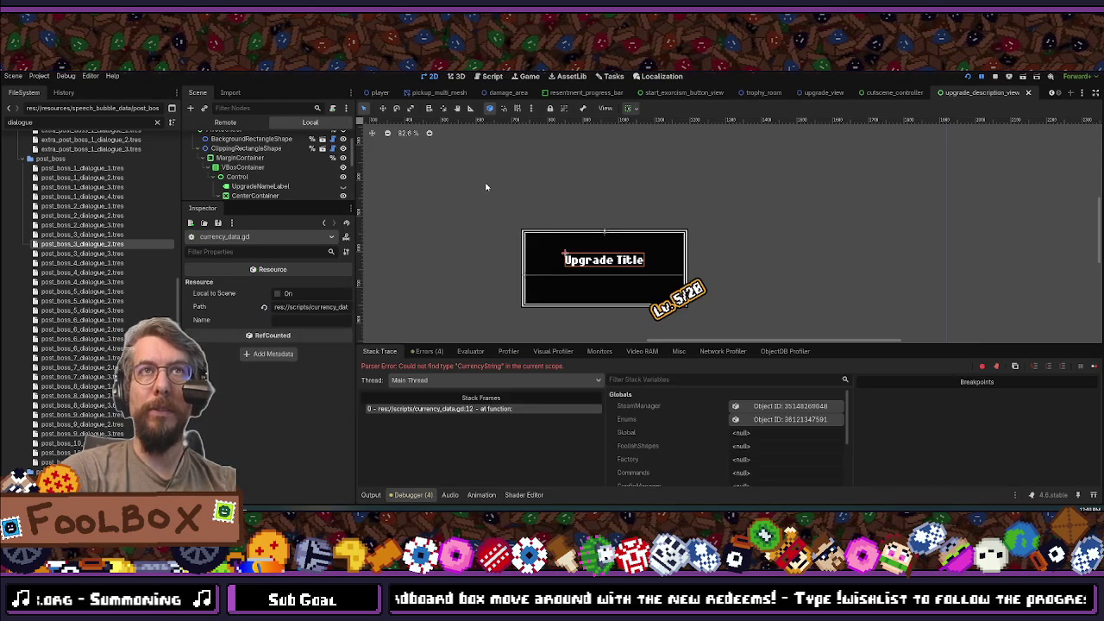
# Step: Stop the debug session, close currency_data.gd, and reload the current project
pyautogui.click(997, 77)
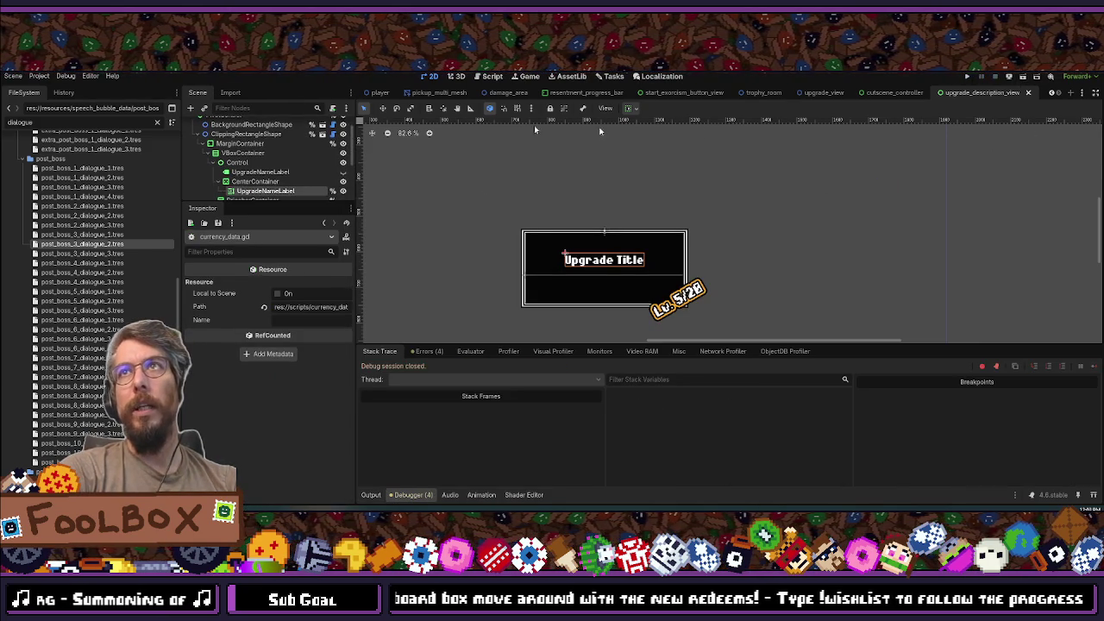
pyautogui.click(491, 77)
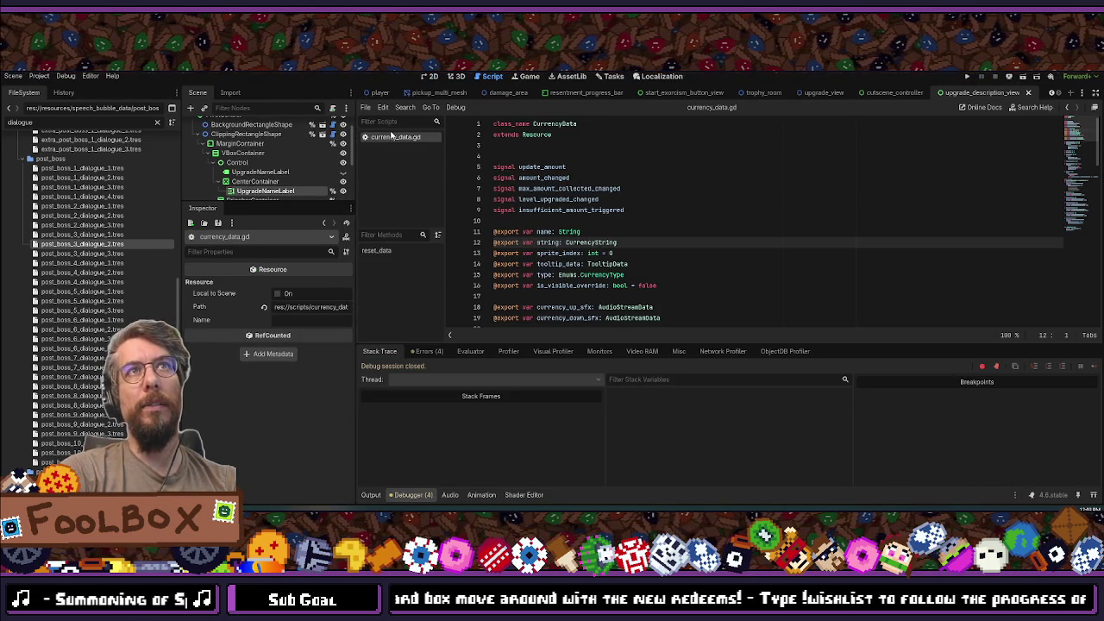
pyautogui.middleClick(390, 134)
pyautogui.click(38, 75)
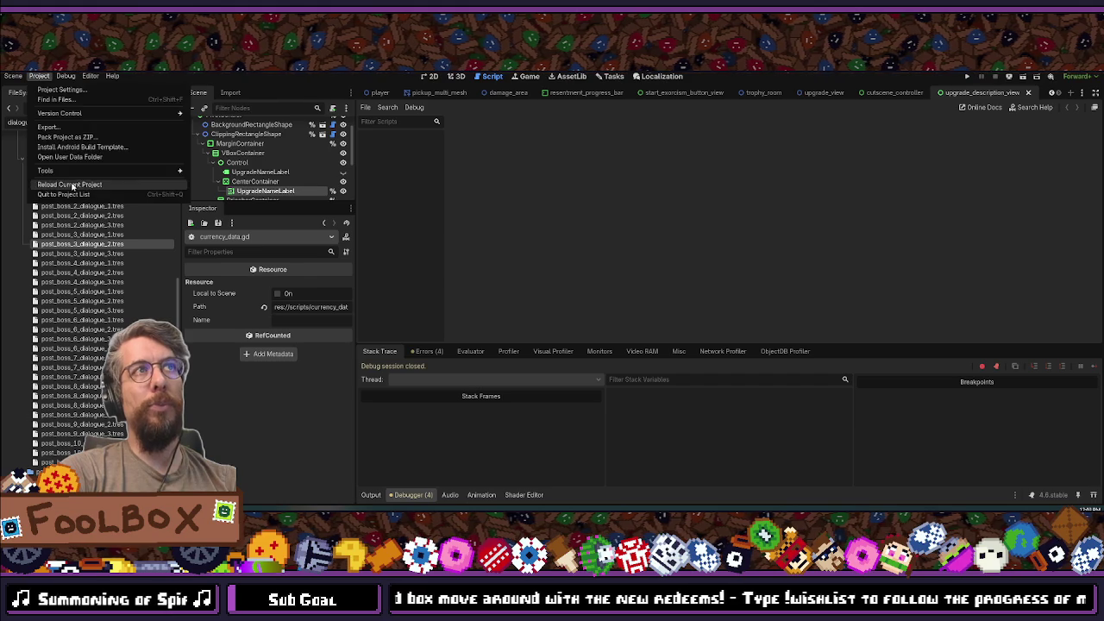
pyautogui.click(301, 226)
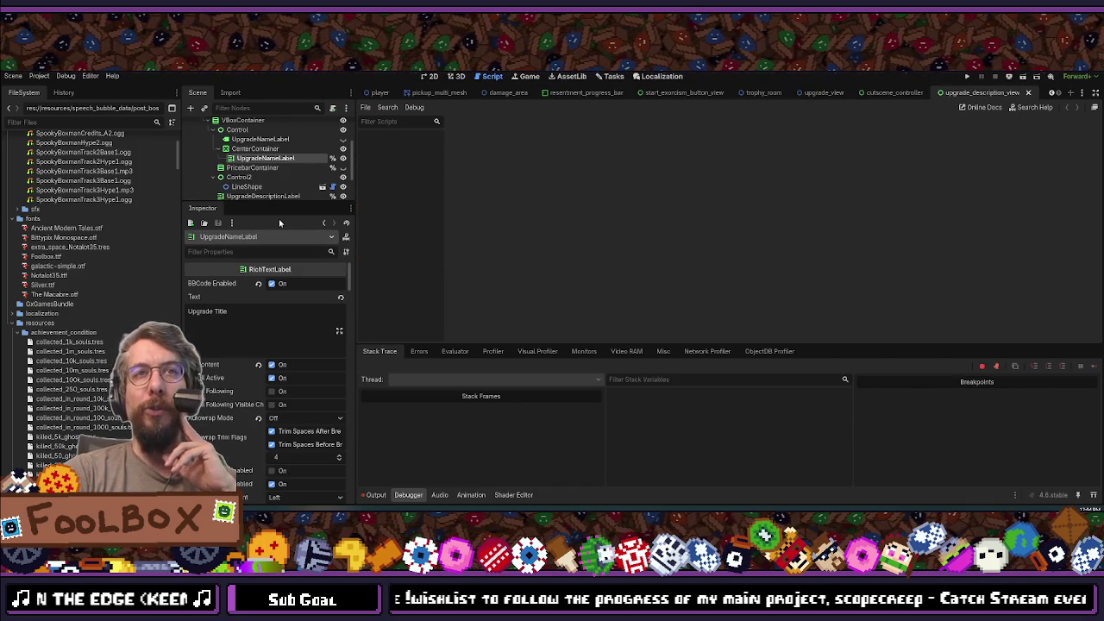
# Step: Enlarge the scene tree, check the Output and Debugger logs, and rerun the scopecreep project
pyautogui.moveTo(251, 207); pyautogui.dragTo(273, 295)
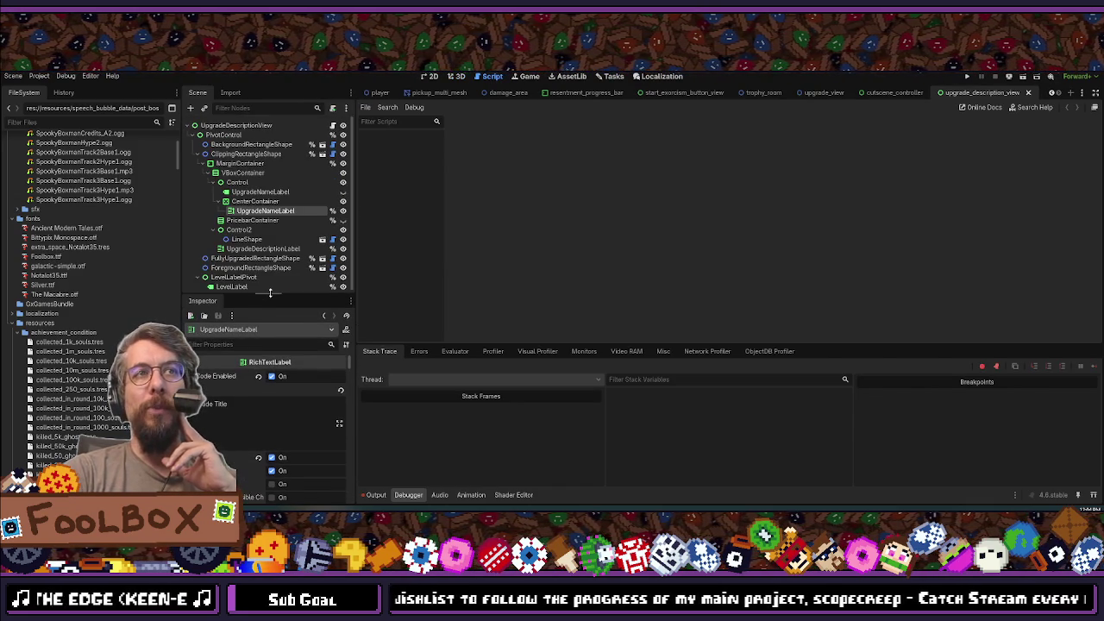
pyautogui.click(378, 496)
pyautogui.click(403, 495)
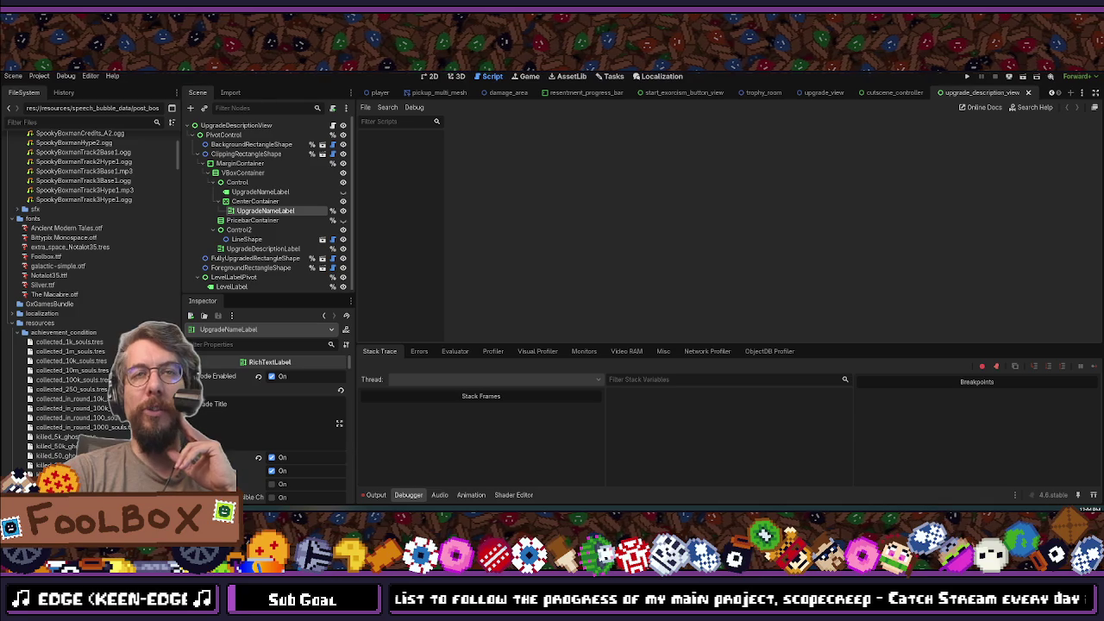
pyautogui.click(968, 77)
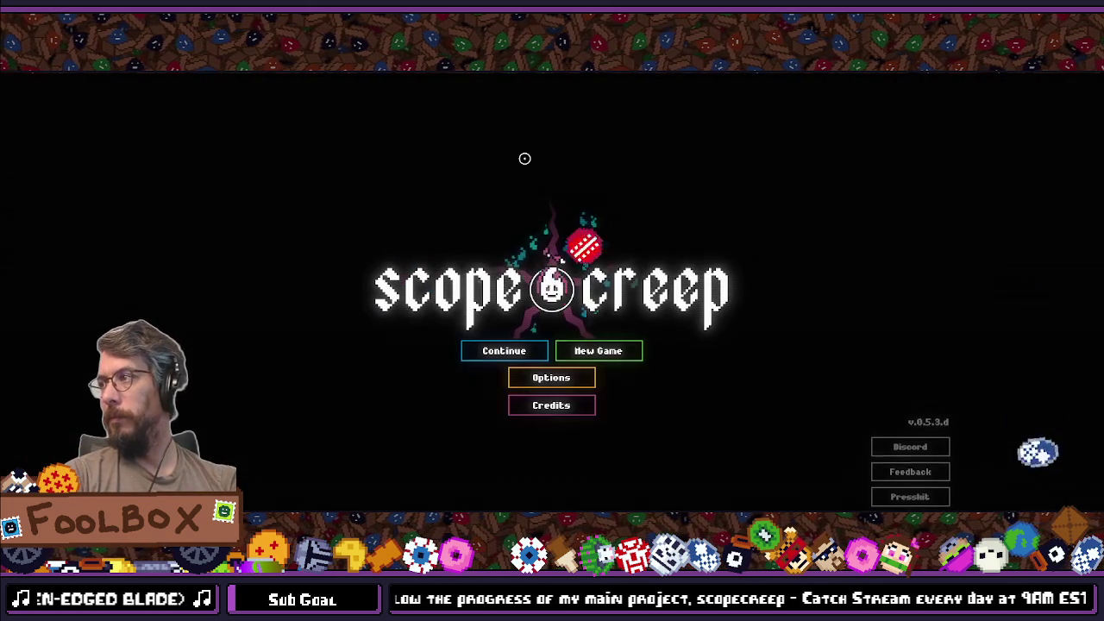
# Step: Continue the saved scopecreep game from the title menu
pyautogui.click(503, 350)
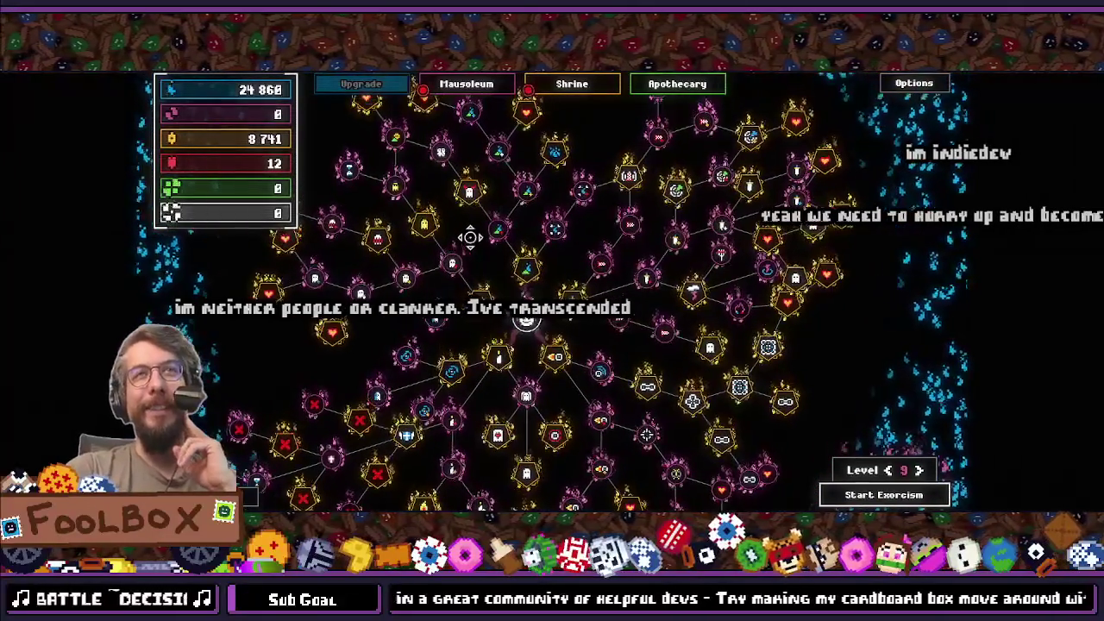
# Step: Pan the upgrade skill tree, open the Shrine to watch its ending, and nudge the game window
pyautogui.moveTo(576, 116)
pyautogui.mouseDown()
pyautogui.moveTo(558, 279)
pyautogui.moveTo(627, 225)
pyautogui.mouseUp()
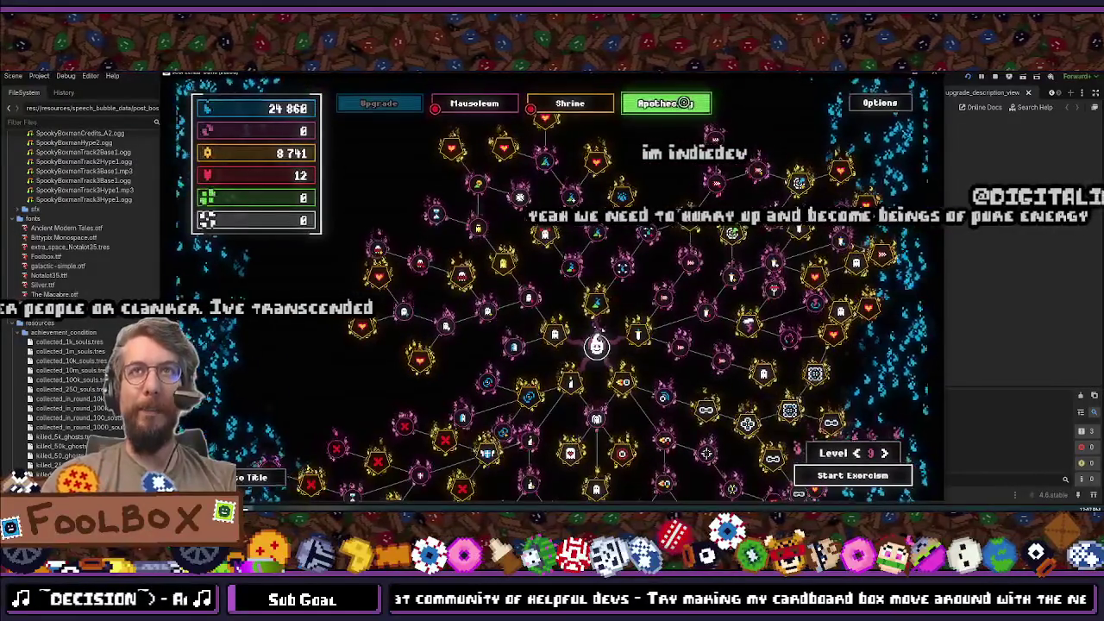
pyautogui.click(569, 102)
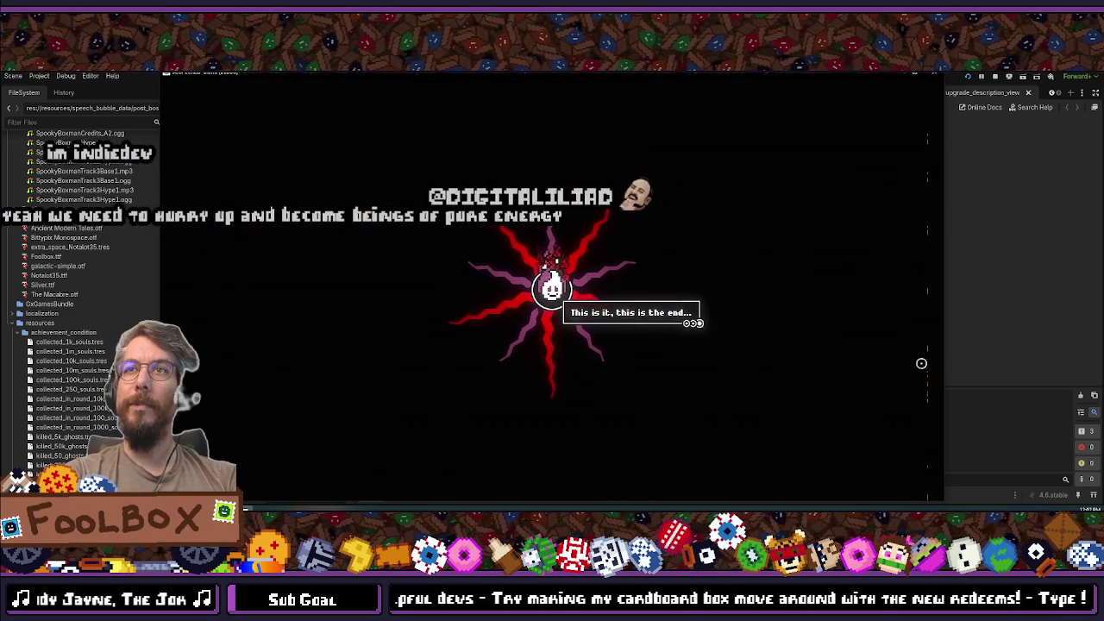
pyautogui.moveTo(815, 75); pyautogui.dragTo(825, 86)
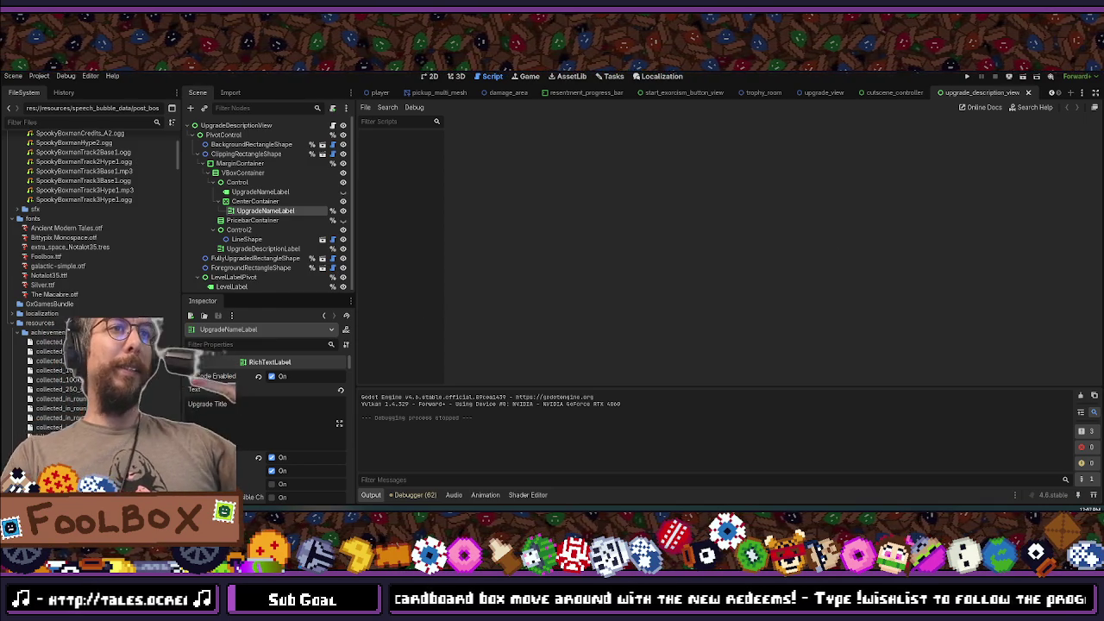
# Step: In Chrome, load 'twitch' in a new tab beside the Backpack Hero Steam page
pyautogui.hotkey('alt', 'Tab')
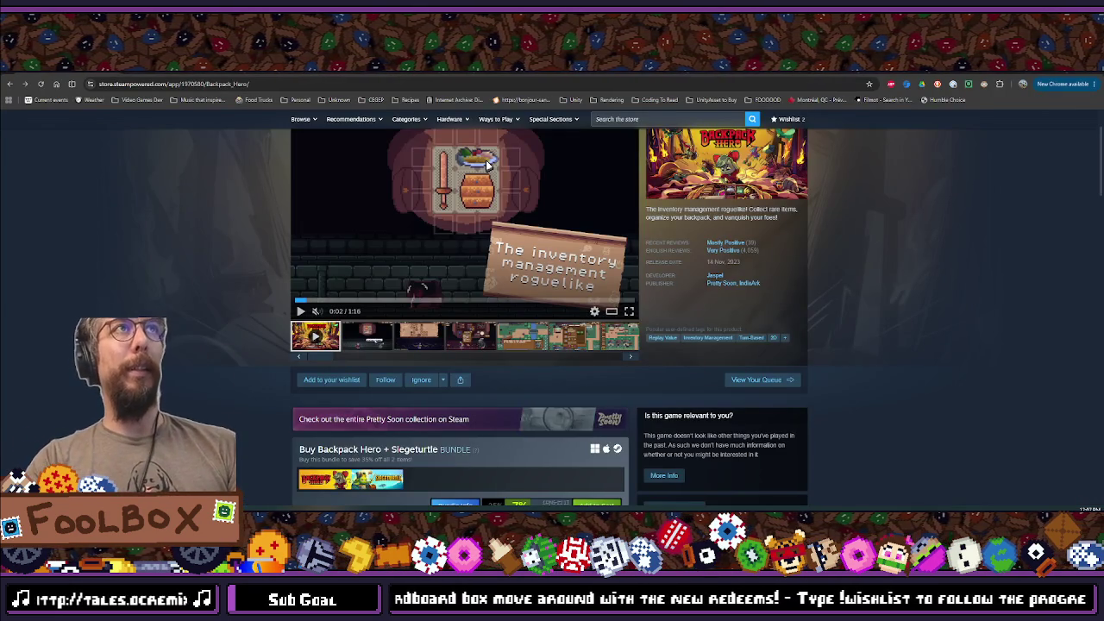
pyautogui.hotkey('ctrl', 't')
pyautogui.write('twitch')
pyautogui.press('Return')
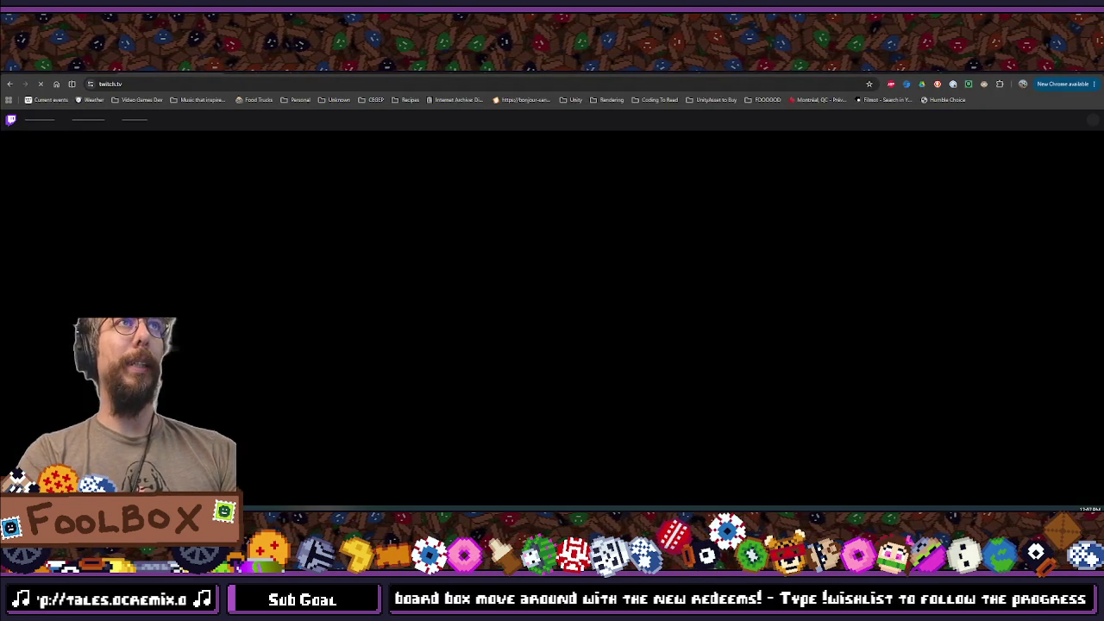
pyautogui.hotkey('ctrl', 'w')
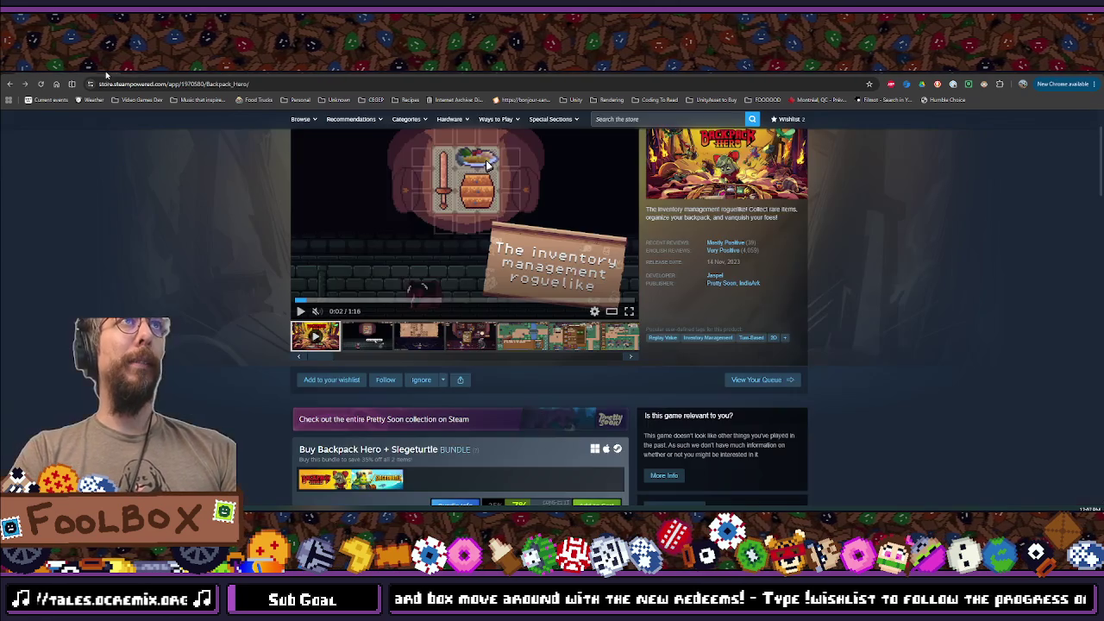
pyautogui.hotkey('ctrl', 'shift', 't')
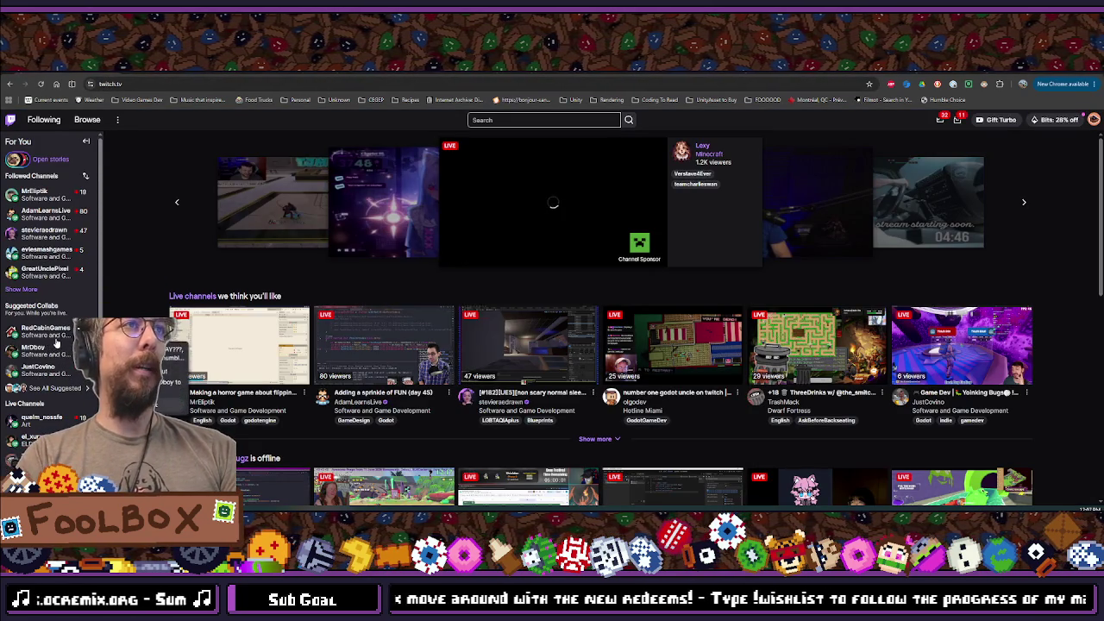
# Step: Open the RedCabinGames channel from the Suggested Collabs sidebar
pyautogui.click(50, 335)
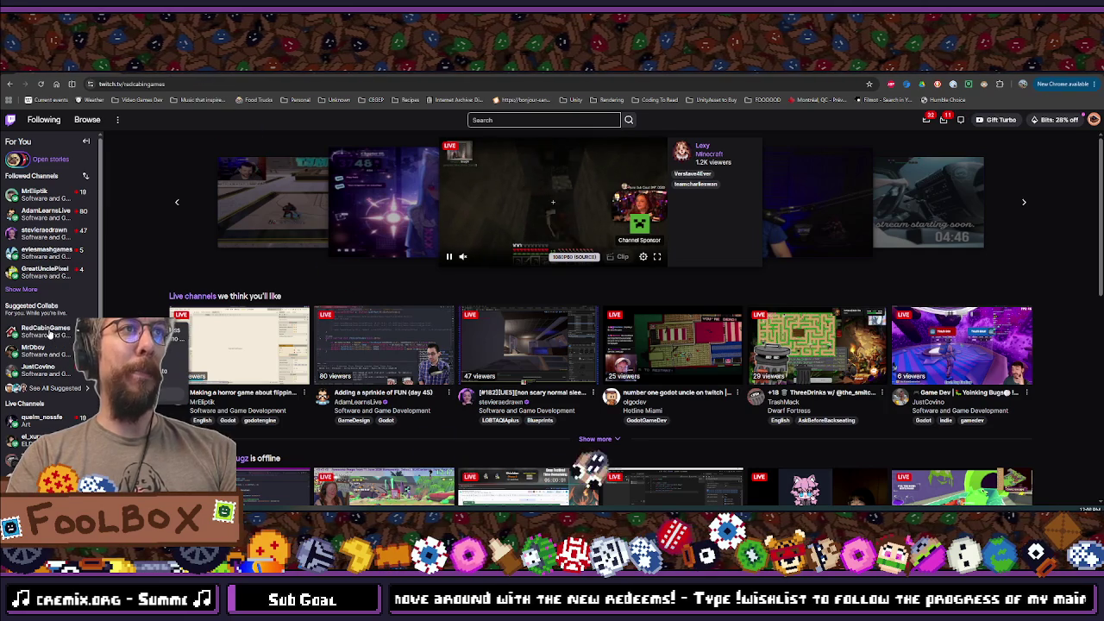